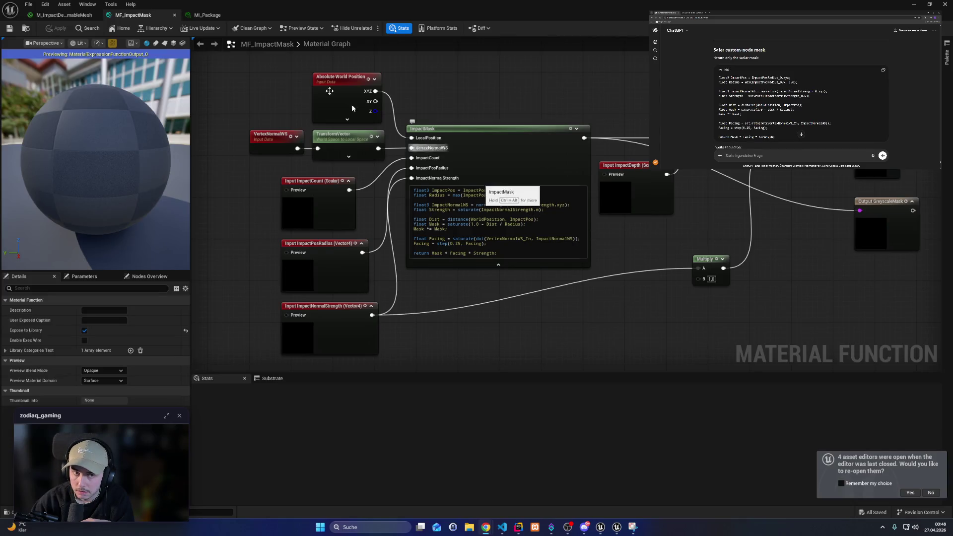
# Step: Rename the ImpactMask custom node's first input to WorldPosition in MF_ImpactMask
pyautogui.click(65, 15)
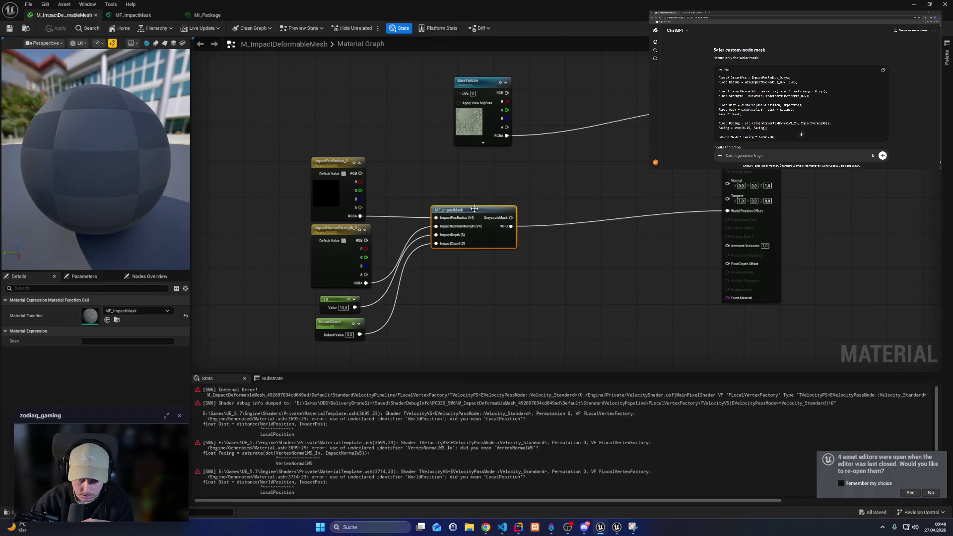
pyautogui.doubleClick(491, 240)
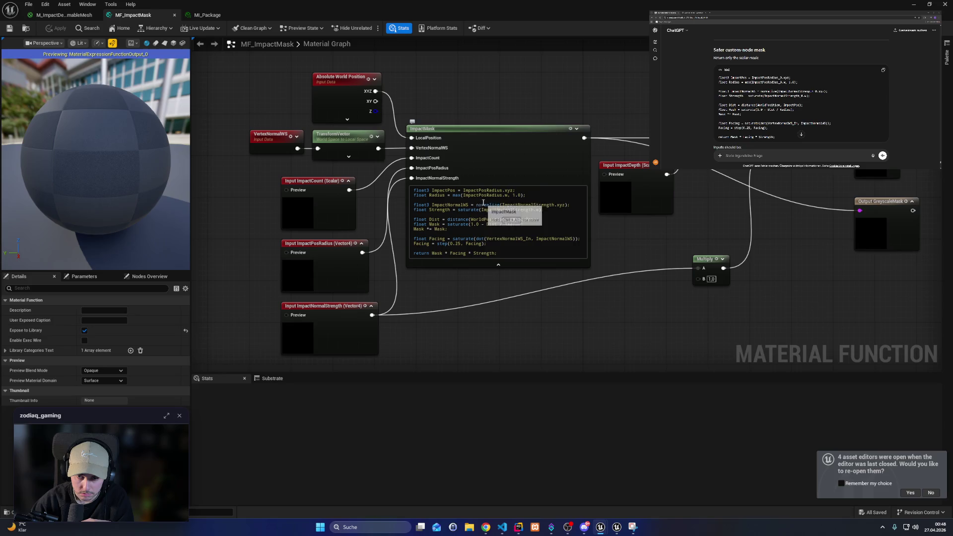
pyautogui.doubleClick(488, 219)
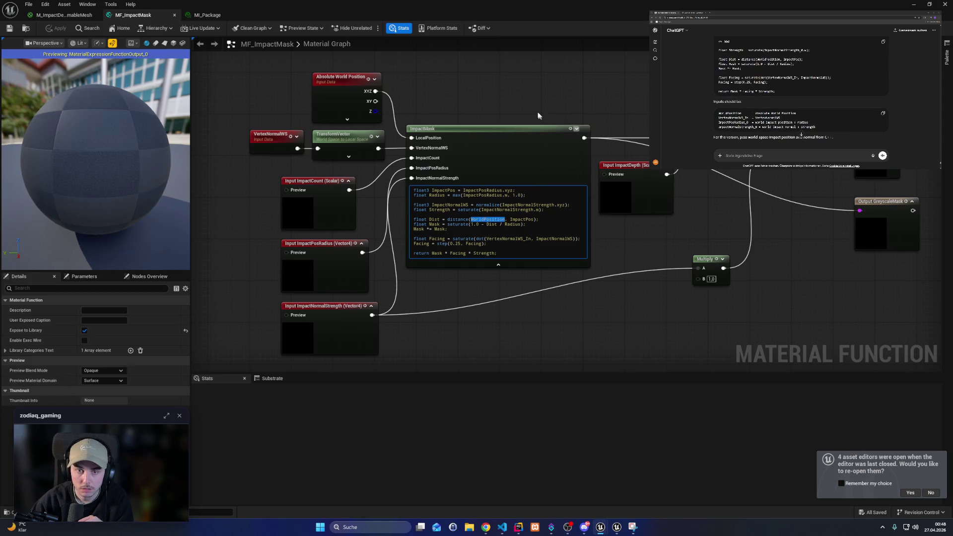
pyautogui.moveTo(488, 79); pyautogui.dragTo(510, 108)
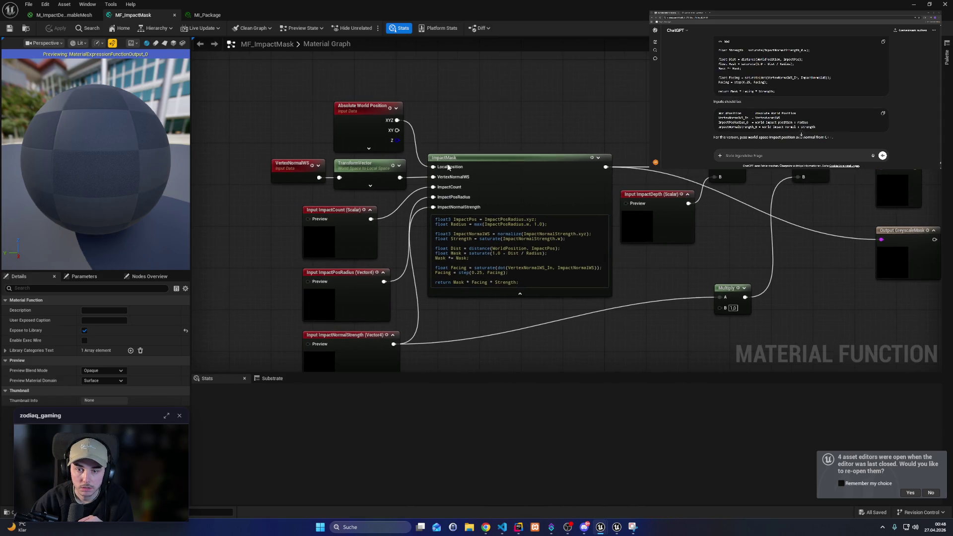
pyautogui.click(493, 179)
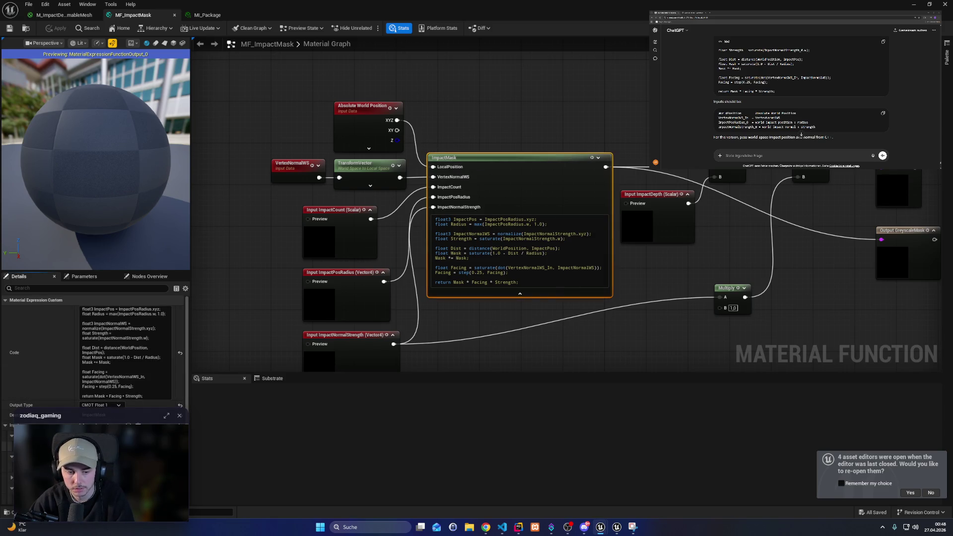
pyautogui.click(309, 475)
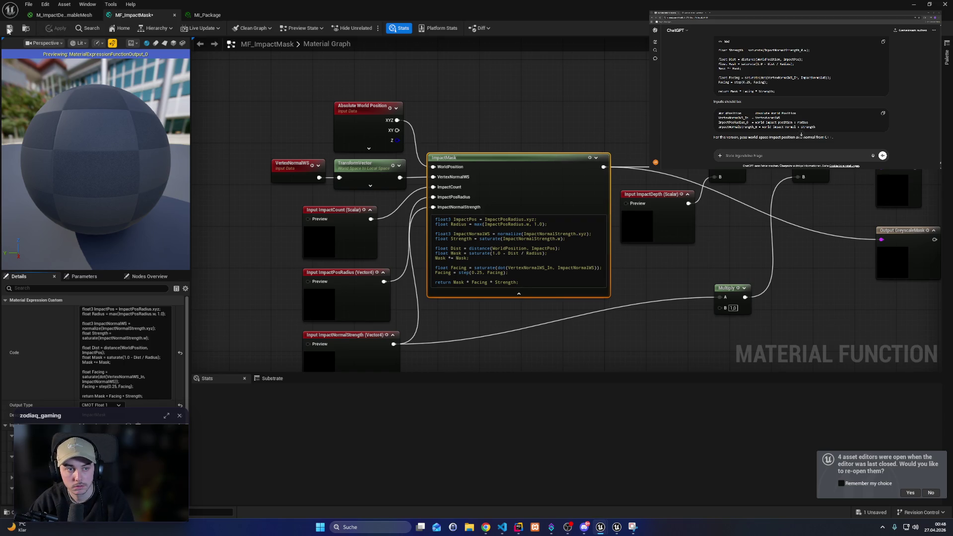
# Step: Change VertexNormalWS_In to VertexNormalWS in the node code and save MF_ImpactMask
pyautogui.click(75, 15)
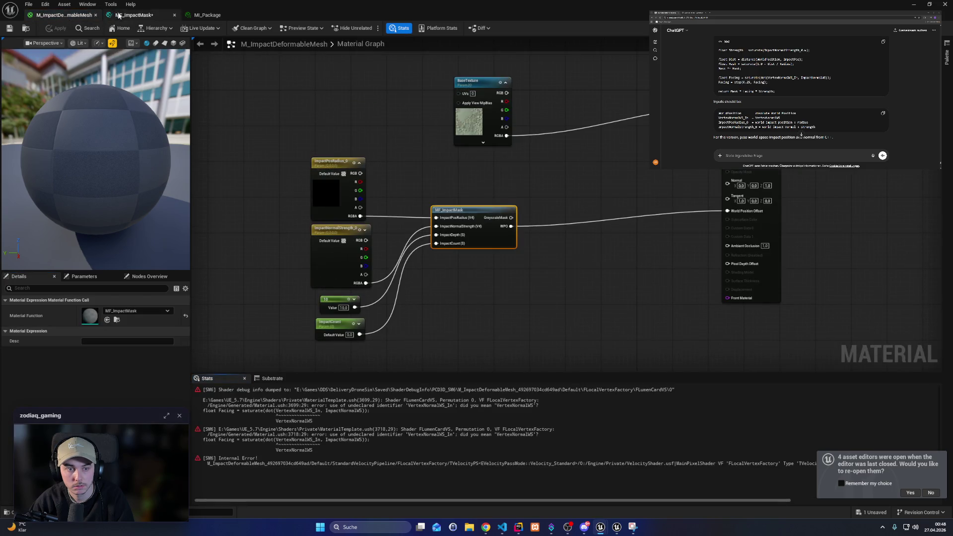
pyautogui.doubleClick(477, 217)
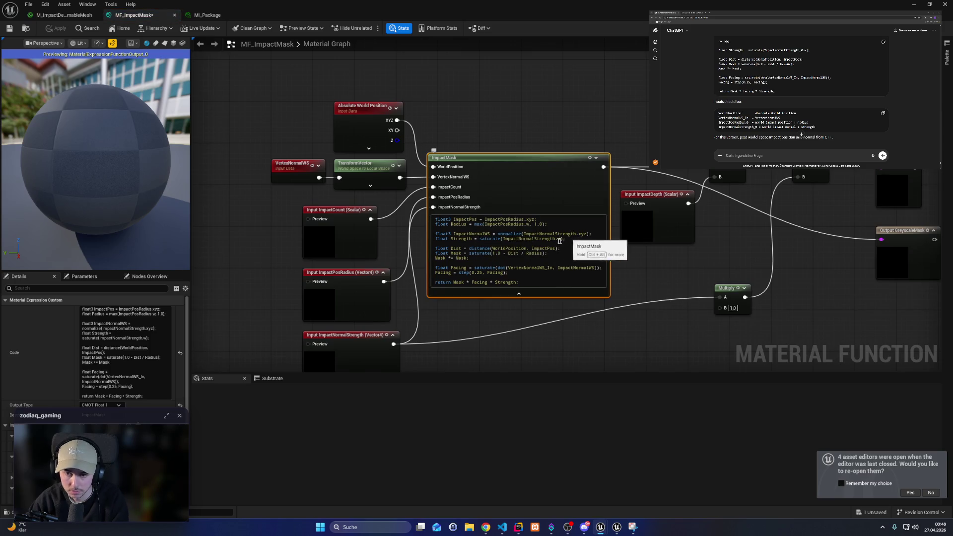
pyautogui.click(551, 268)
pyautogui.press('BackSpace')
pyautogui.press('BackSpace')
pyautogui.press('BackSpace')
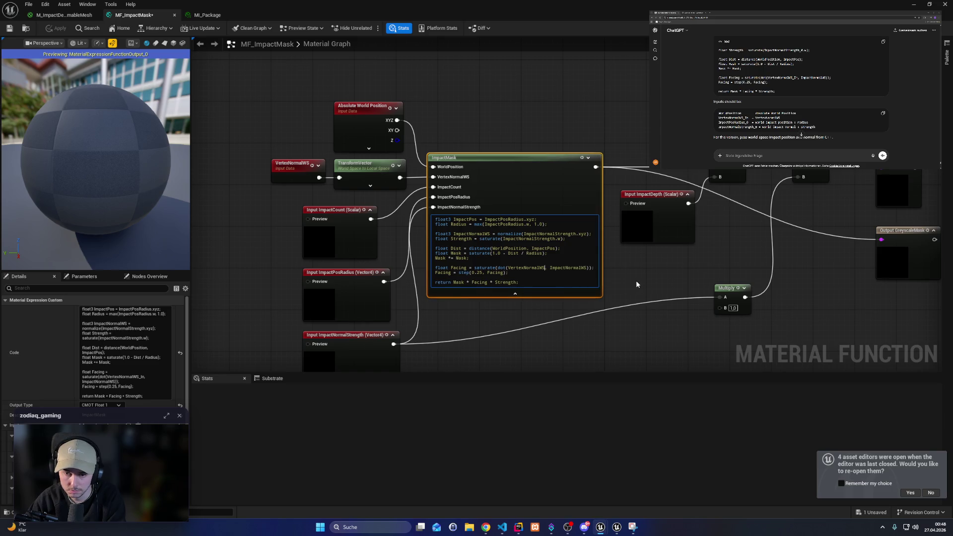
pyautogui.click(569, 199)
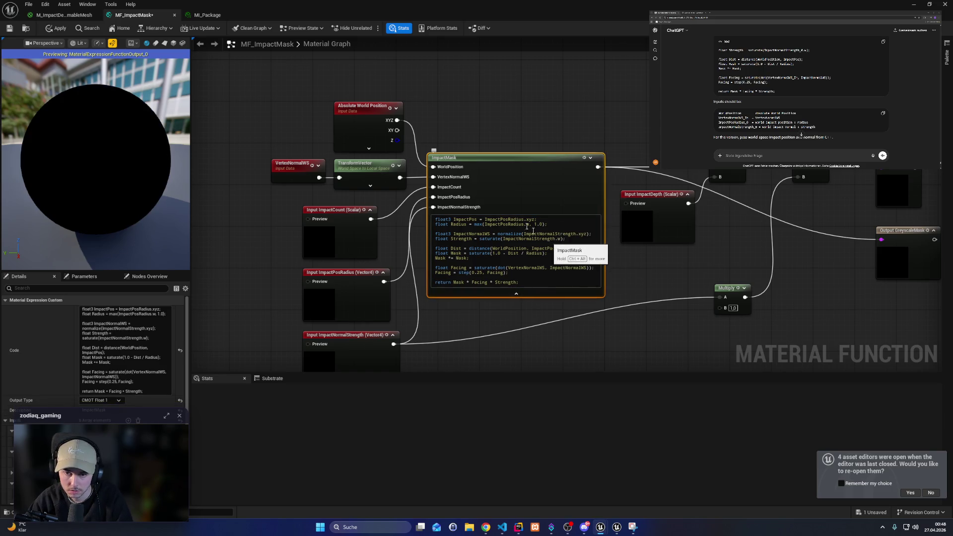
pyautogui.click(9, 28)
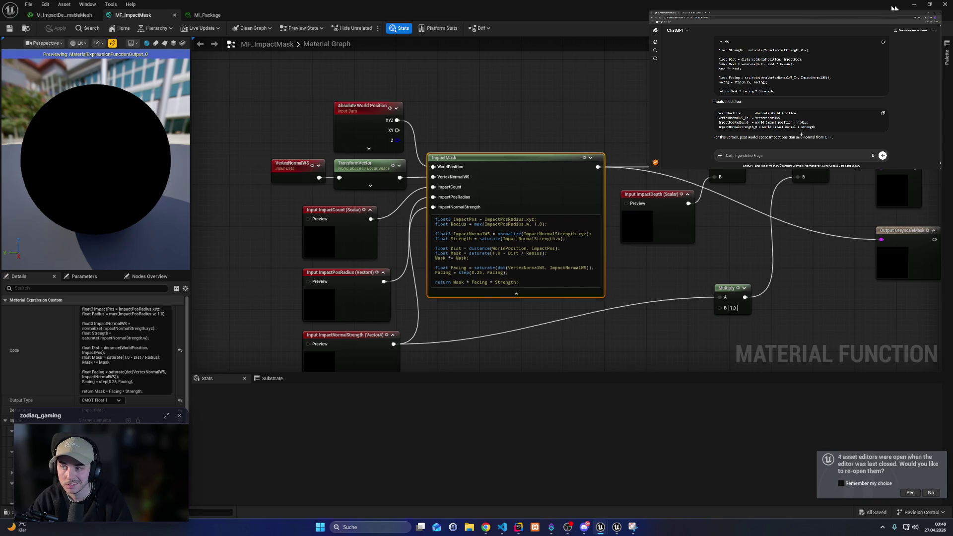
pyautogui.click(914, 4)
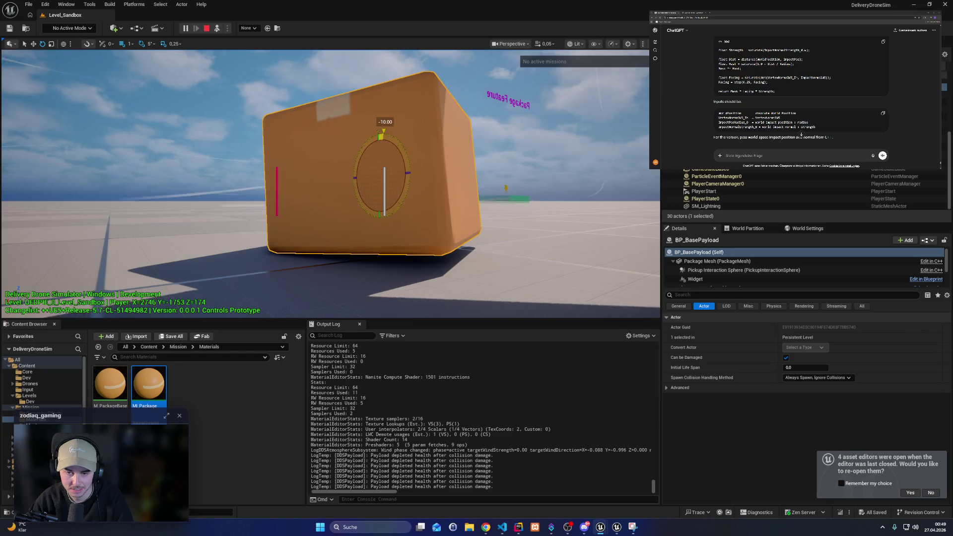
# Step: Rotate the package box about 110 degrees to inspect its dents, then restore the MF_ImpactMask editor
pyautogui.moveTo(382, 133)
pyautogui.mouseDown()
pyautogui.moveTo(401, 146)
pyautogui.moveTo(412, 198)
pyautogui.moveTo(307, 232)
pyautogui.moveTo(311, 278)
pyautogui.moveTo(363, 270)
pyautogui.moveTo(408, 219)
pyautogui.mouseUp()
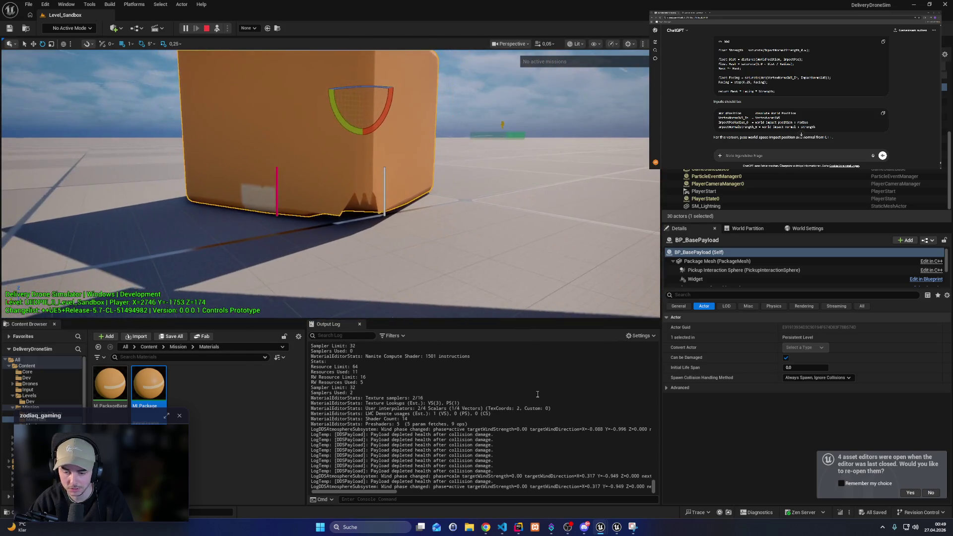
pyautogui.moveTo(600, 527)
pyautogui.click(642, 490)
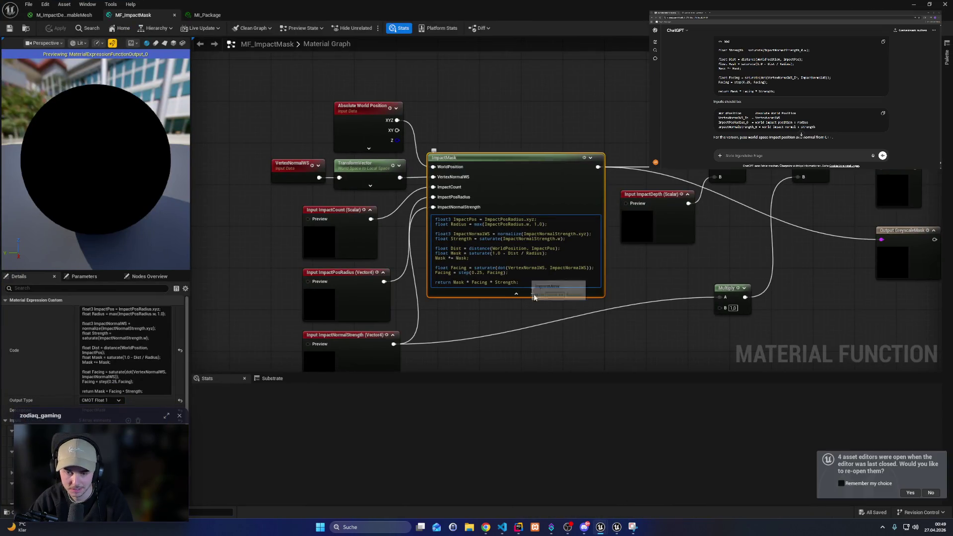
# Step: Undo the accidental node moves in the MF_ImpactMask graph
pyautogui.click(552, 361)
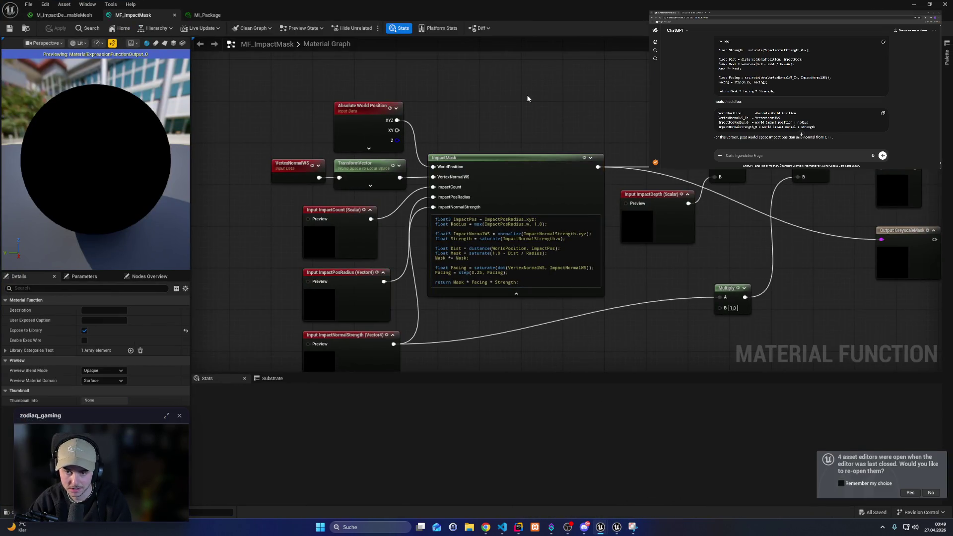
pyautogui.hotkey('ctrl', 'z')
pyautogui.hotkey('ctrl', 'z')
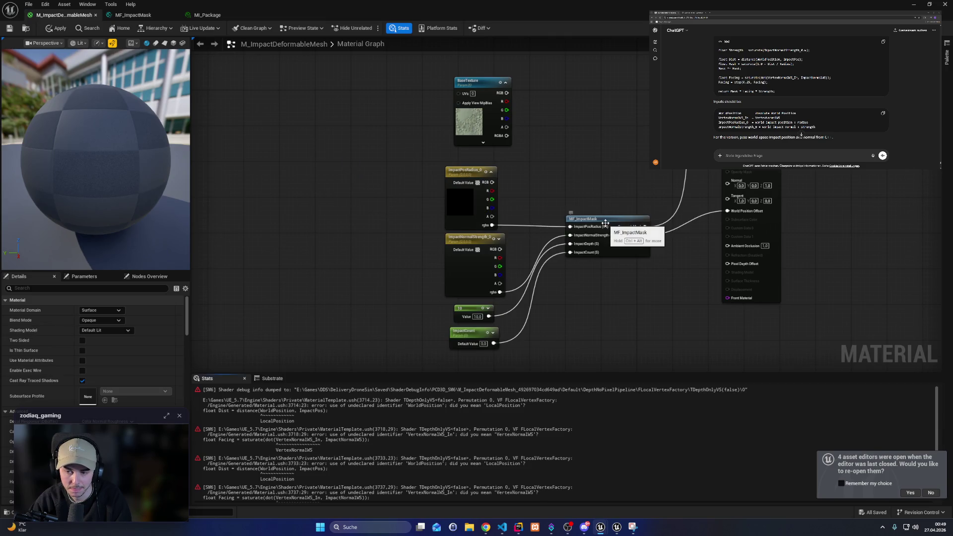
pyautogui.doubleClick(604, 222)
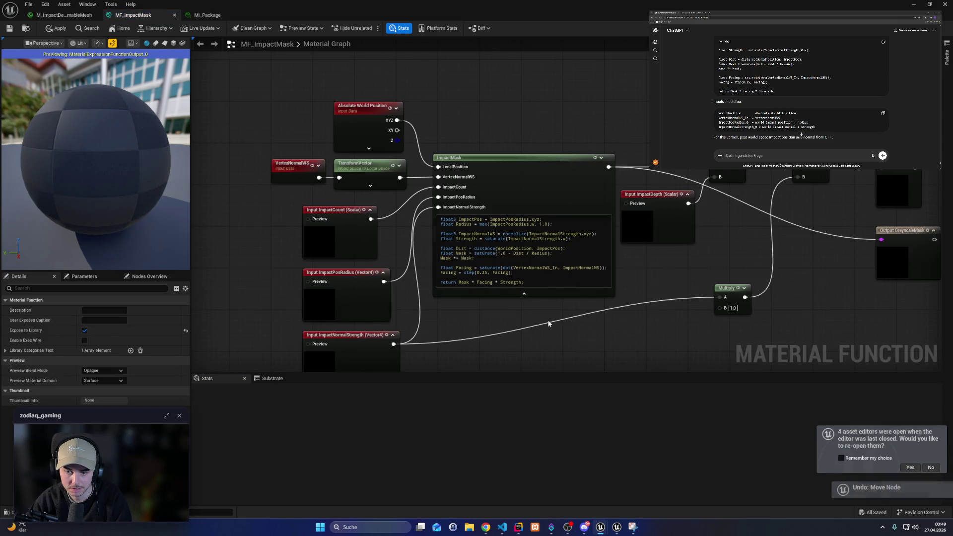
pyautogui.hotkey('ctrl', 'z')
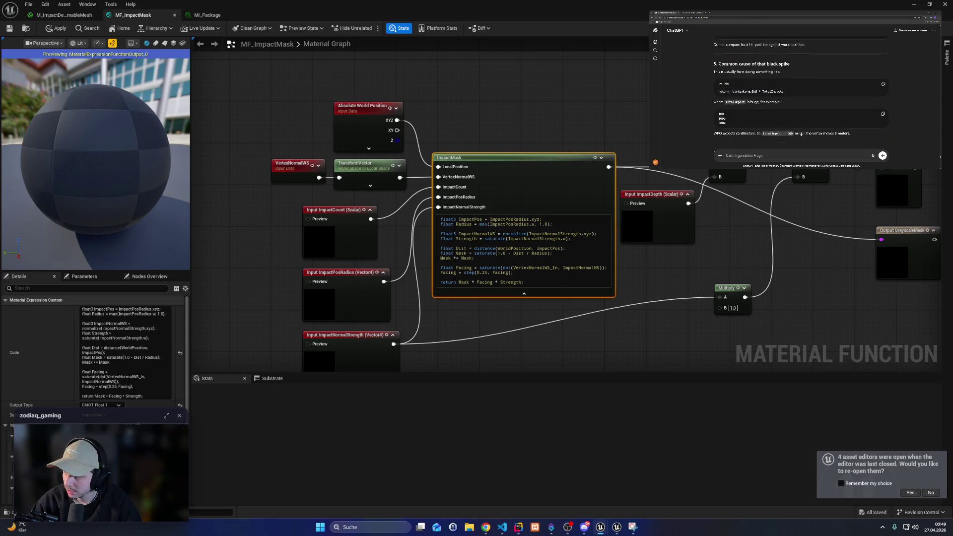
# Step: Replace the ImpactMask node code with ChatGPT's mask-only code returning TotalImpact
pyautogui.scroll(3, 802, 94)
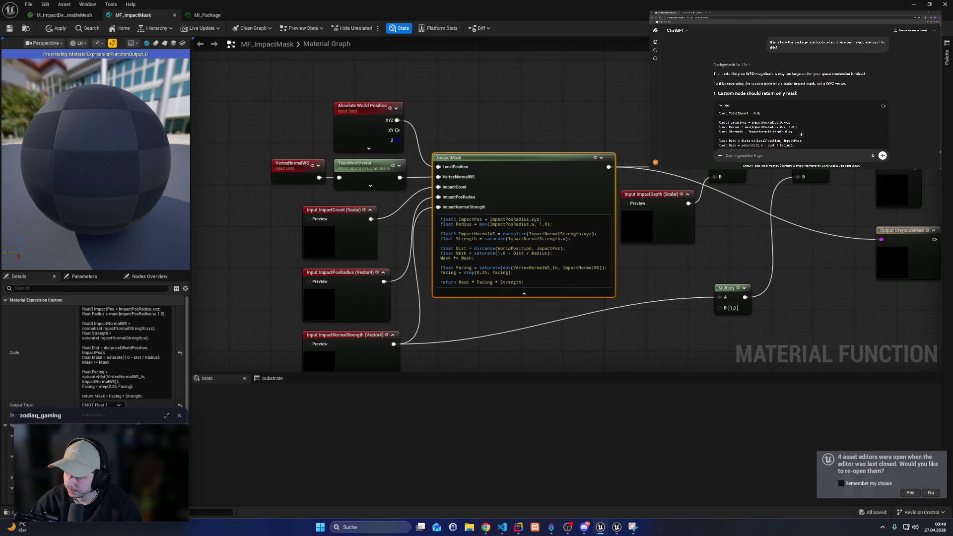
pyautogui.moveTo(752, 127)
pyautogui.mouseDown()
pyautogui.moveTo(720, 85)
pyautogui.moveTo(719, 68)
pyautogui.mouseUp()
pyautogui.hotkey('ctrl', 'c')
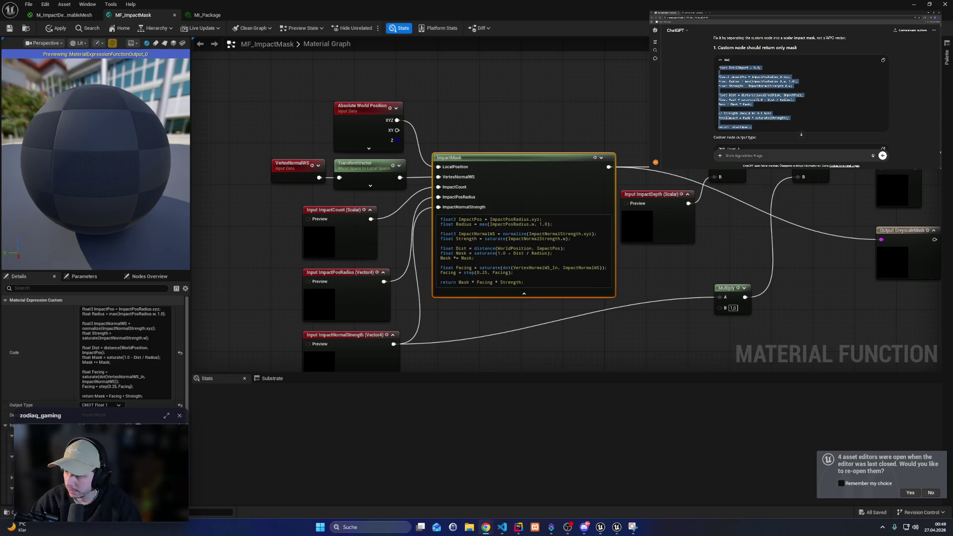
pyautogui.click(517, 234)
pyautogui.hotkey('ctrl', 'a')
pyautogui.hotkey('ctrl', 'v')
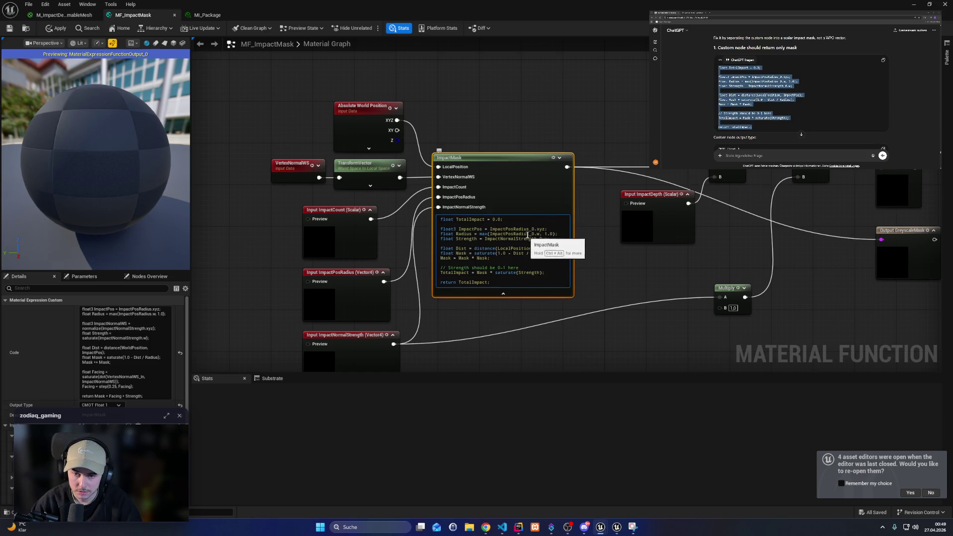
# Step: Strip the _0 suffixes from ImpactPosRadius and ImpactNormalStrength, then apply the function
pyautogui.click(533, 229)
pyautogui.press('BackSpace')
pyautogui.press('BackSpace')
pyautogui.click(533, 234)
pyautogui.press('BackSpace')
pyautogui.press('BackSpace')
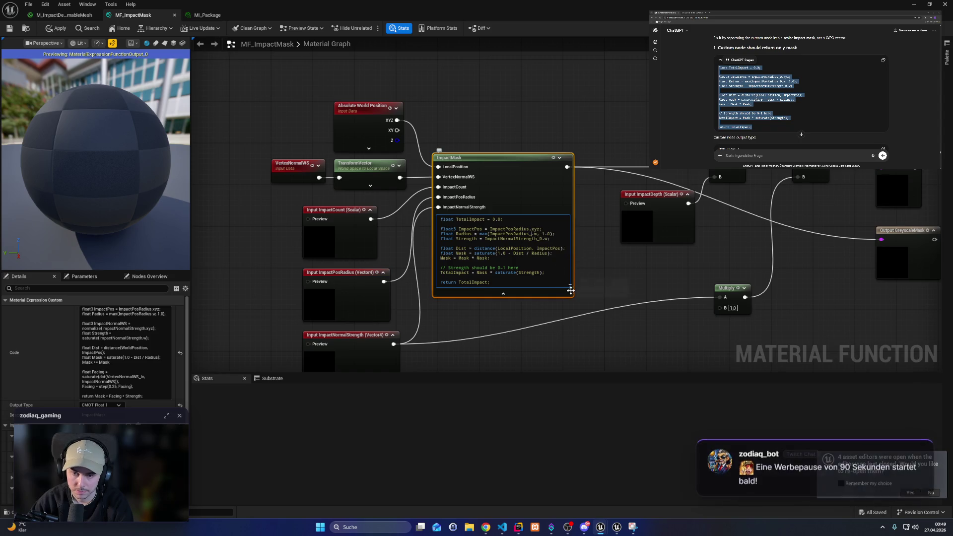
pyautogui.click(542, 238)
pyautogui.press('BackSpace')
pyautogui.press('BackSpace')
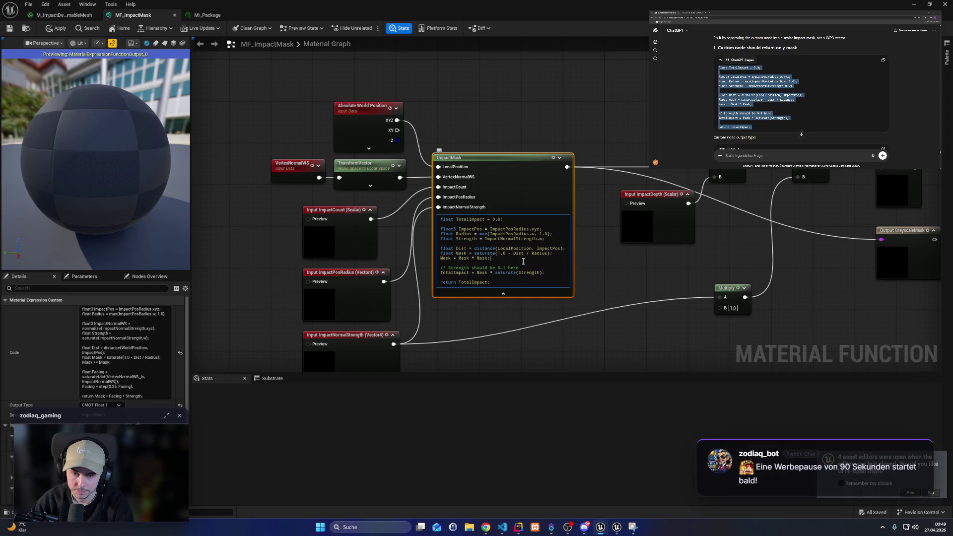
pyautogui.click(494, 285)
pyautogui.click(591, 278)
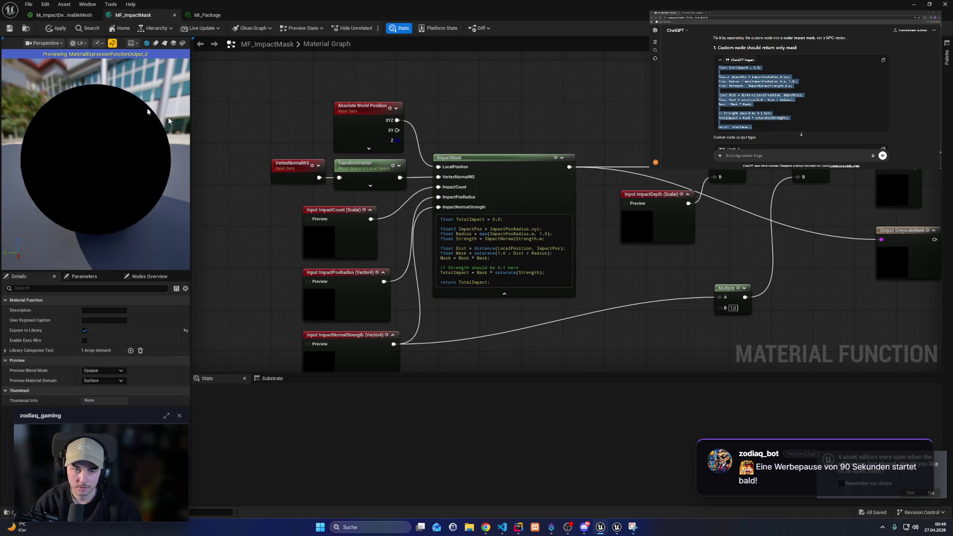
pyautogui.click(60, 31)
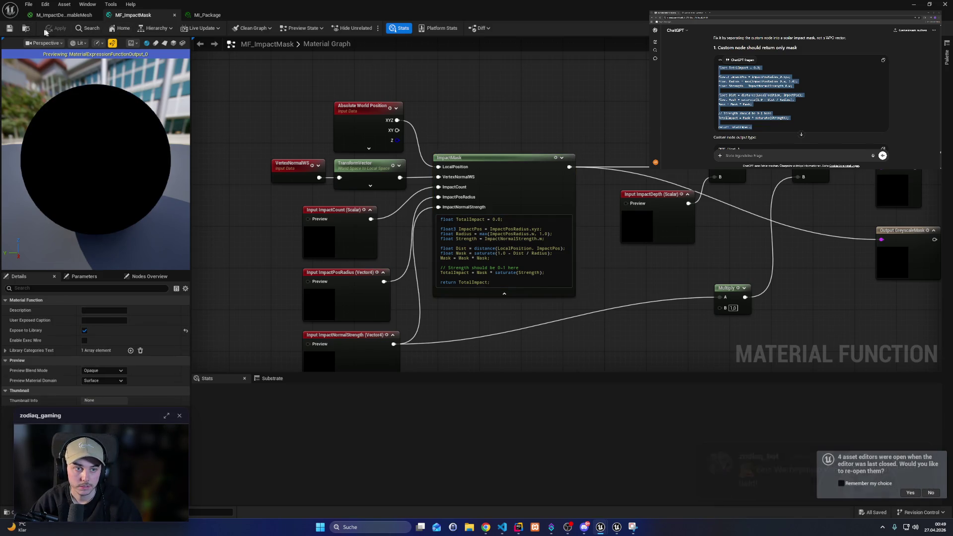
pyautogui.click(945, 4)
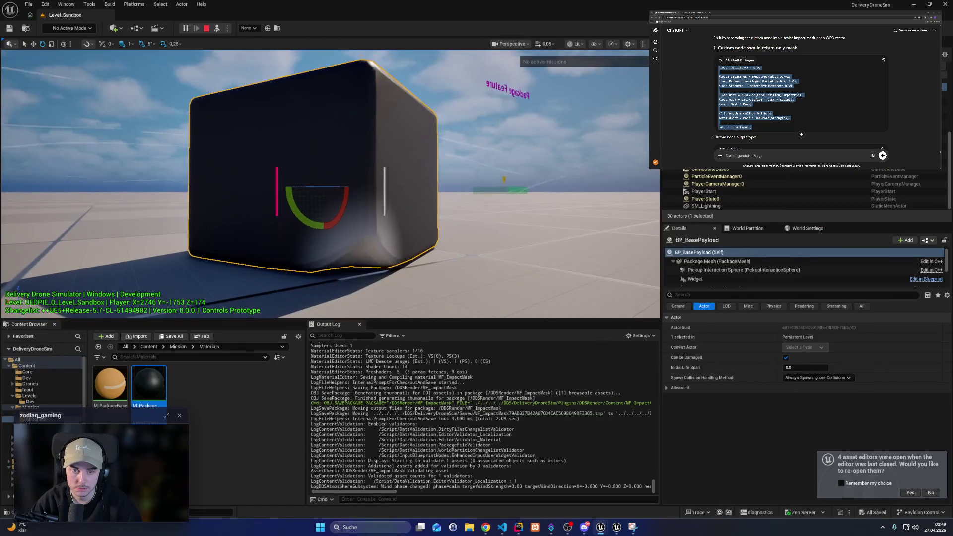
# Step: Bring the M_ImpactDeformableMesh output and MF_ImpactMask call nodes into view
pyautogui.hotkey('alt', 'Tab')
pyautogui.moveTo(660, 222); pyautogui.dragTo(515, 230)
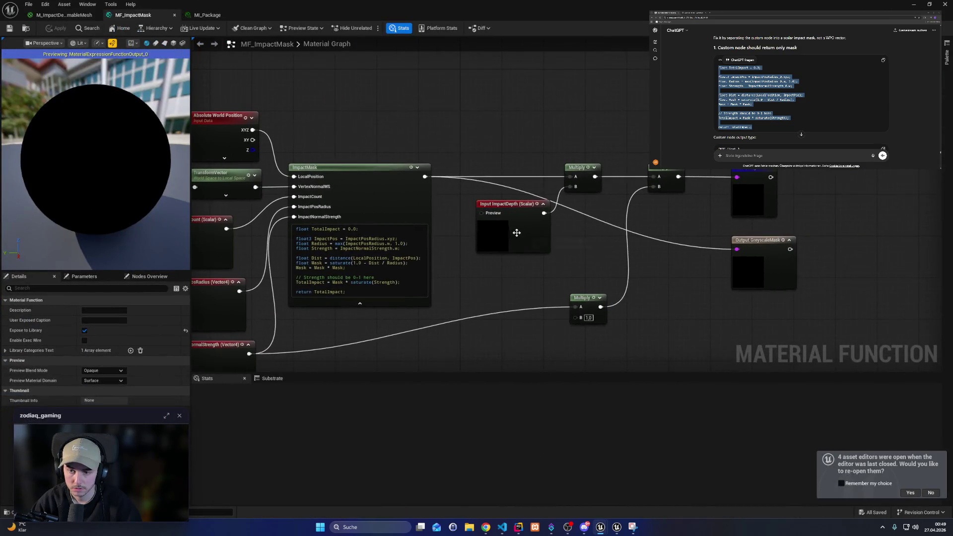
pyautogui.click(64, 15)
pyautogui.moveTo(651, 235); pyautogui.dragTo(560, 228)
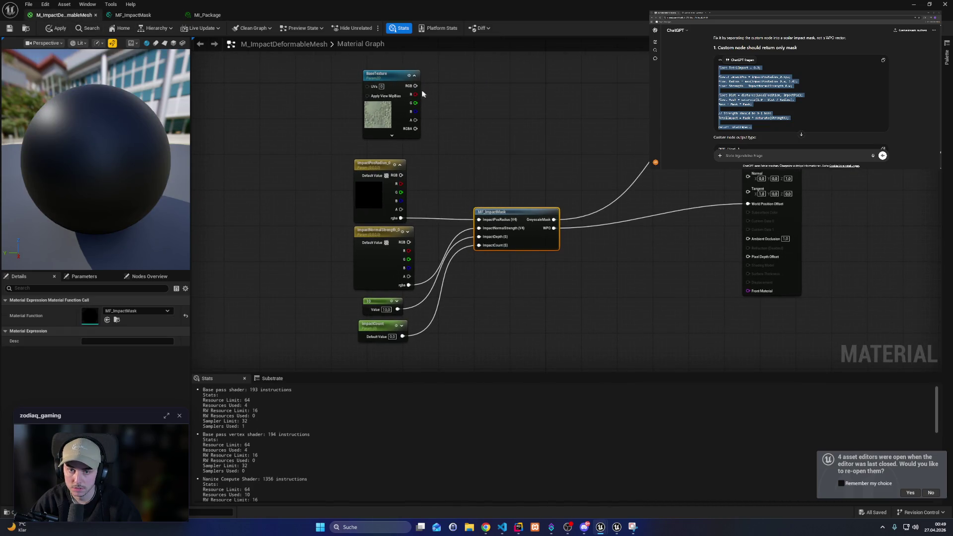
# Step: Connect BaseTexture RGBA to the material output, apply, and fly the drone toward the package
pyautogui.moveTo(415, 128); pyautogui.dragTo(748, 105)
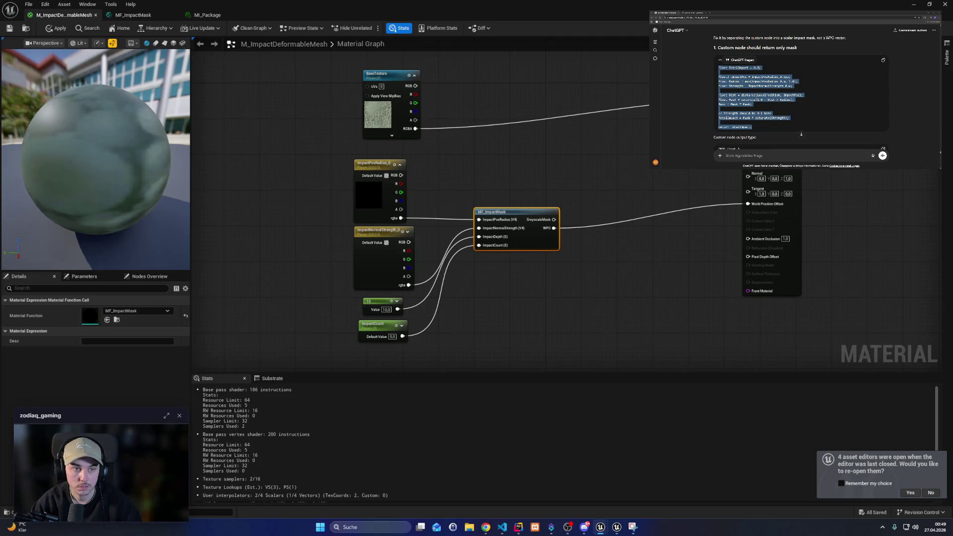
pyautogui.click(59, 29)
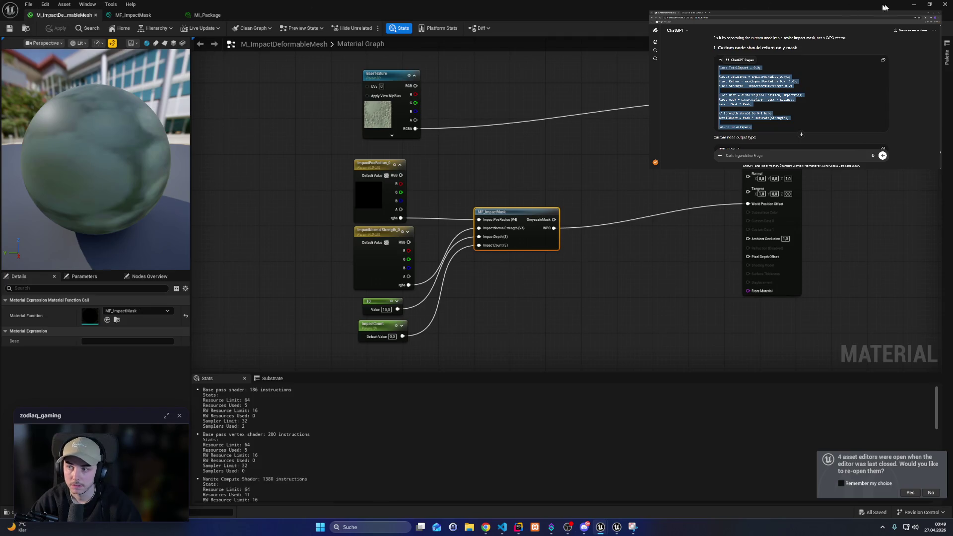
pyautogui.click(914, 4)
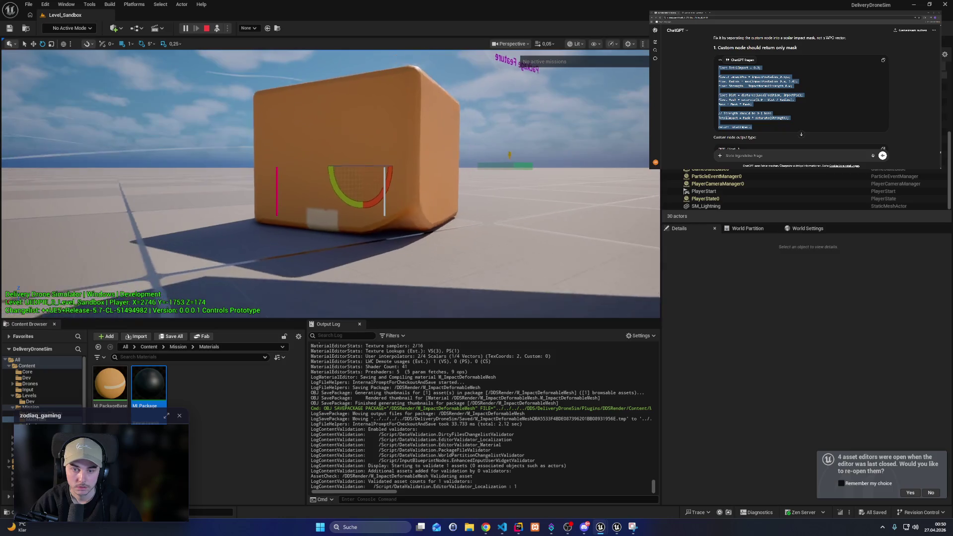
pyautogui.press('w')
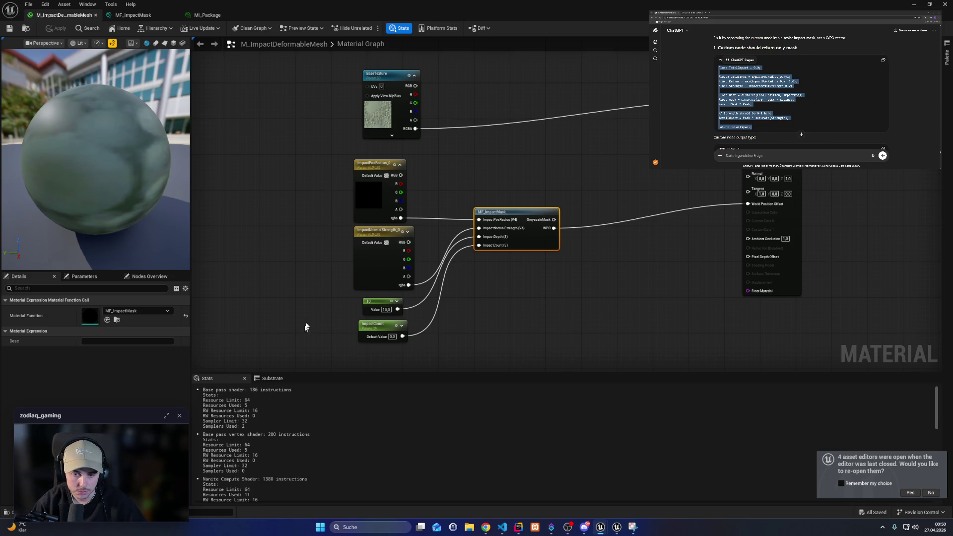
# Step: Select the constant and ImpactCount nodes, then search the graph for constant, expo and param nodes
pyautogui.click(381, 302)
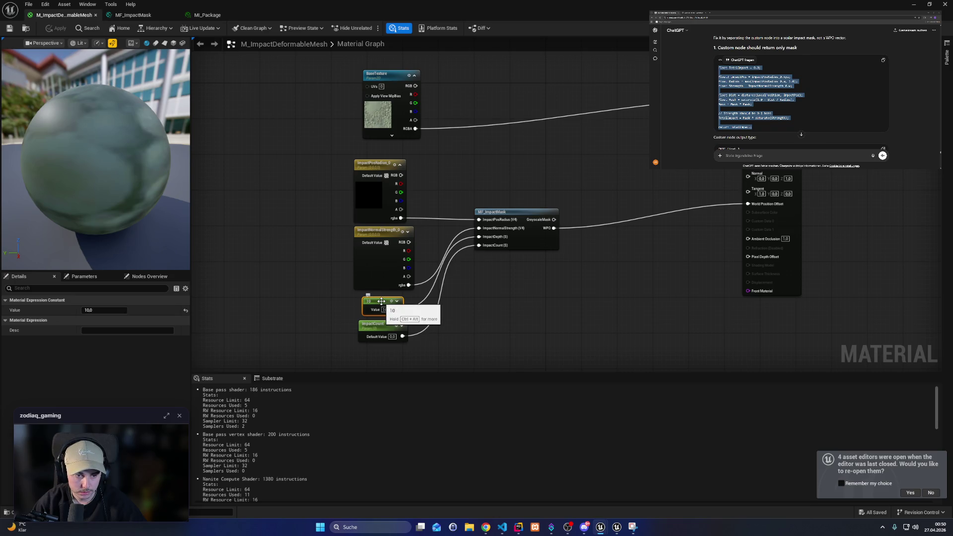
pyautogui.click(379, 326)
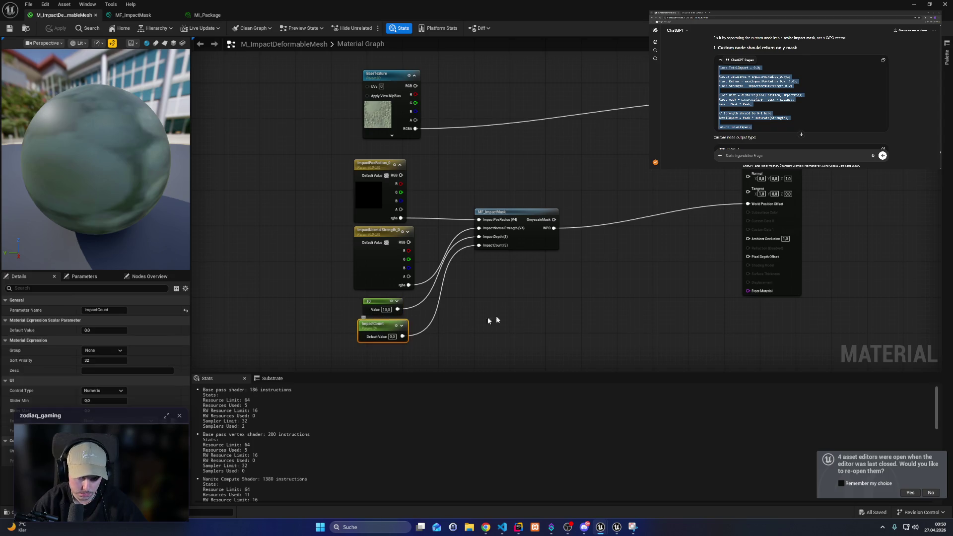
pyautogui.rightClick(534, 311)
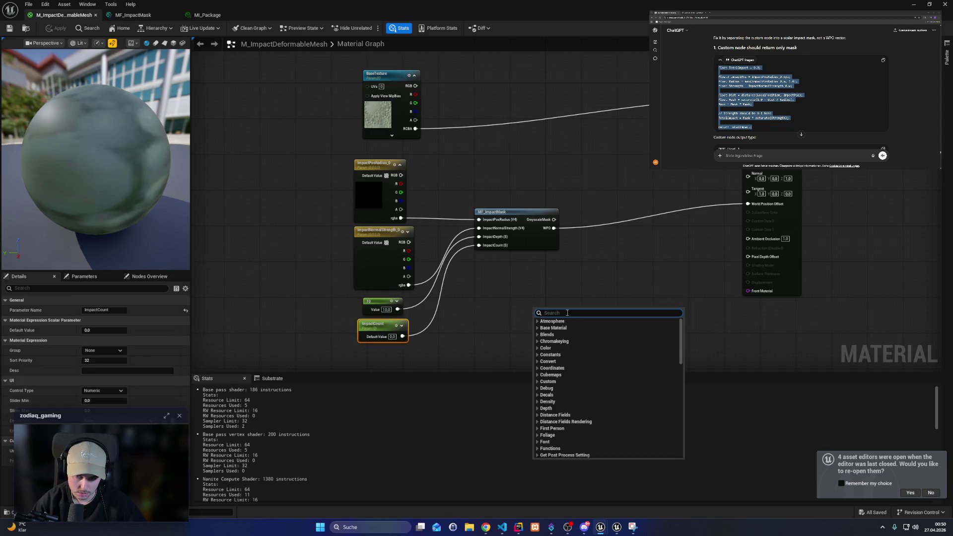
pyautogui.write('constant')
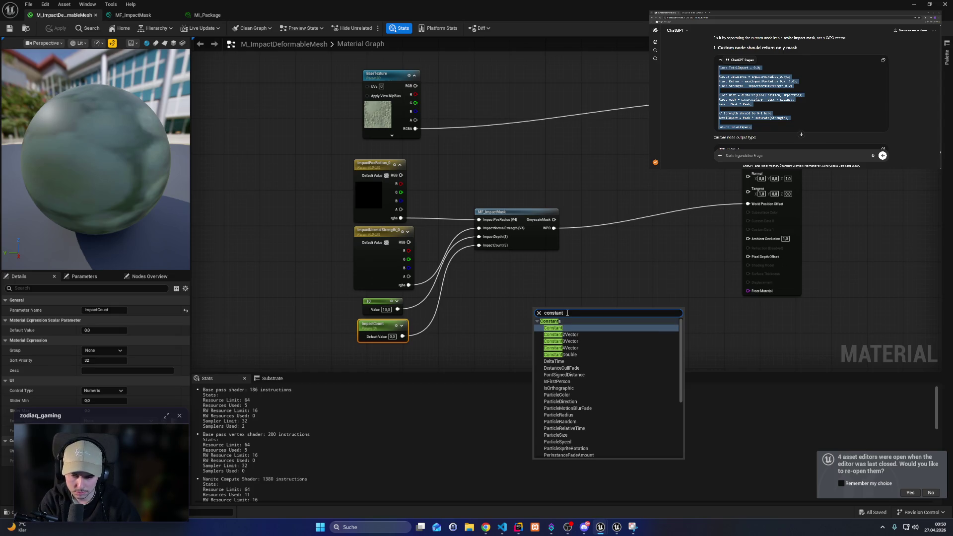
pyautogui.hotkey('ctrl', 'a')
pyautogui.write('expo')
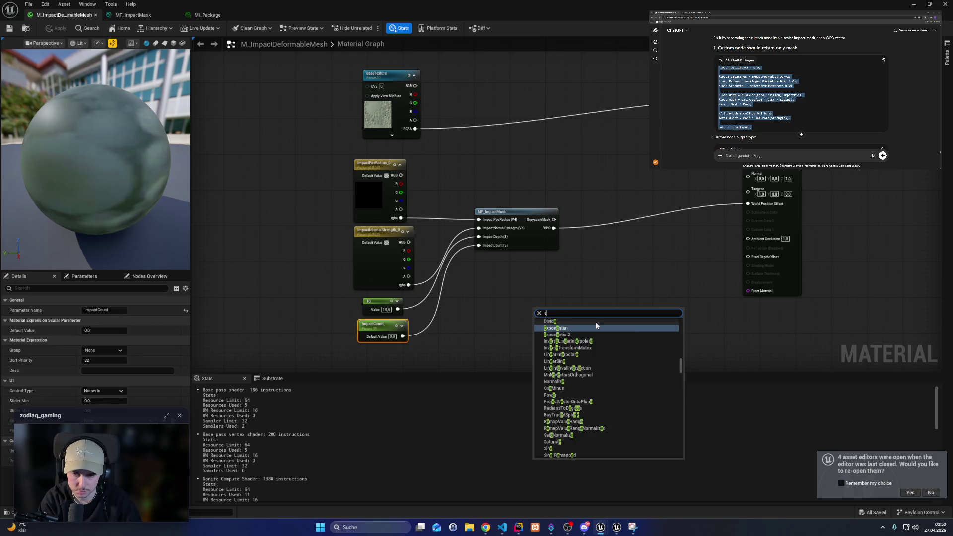
pyautogui.press('BackSpace')
pyautogui.press('BackSpace')
pyautogui.press('BackSpace')
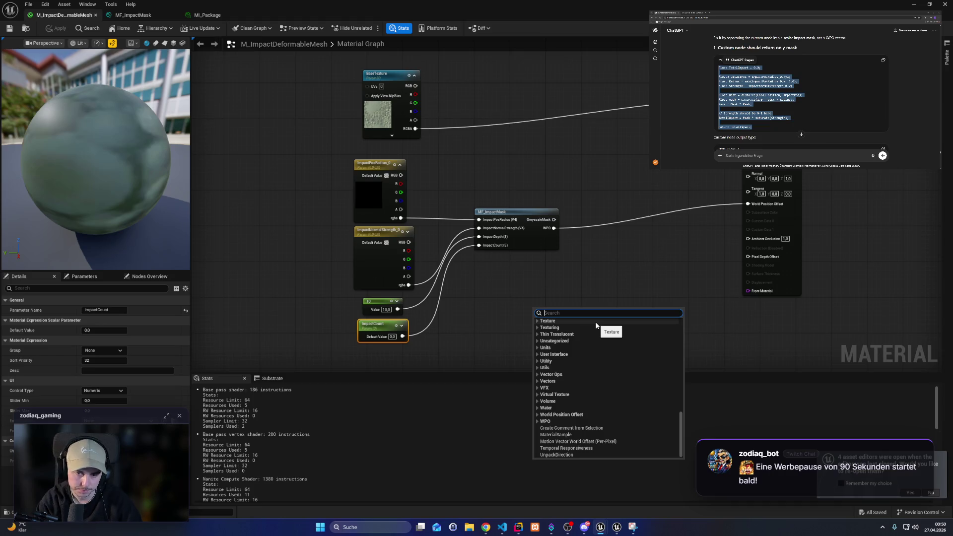
pyautogui.write('param')
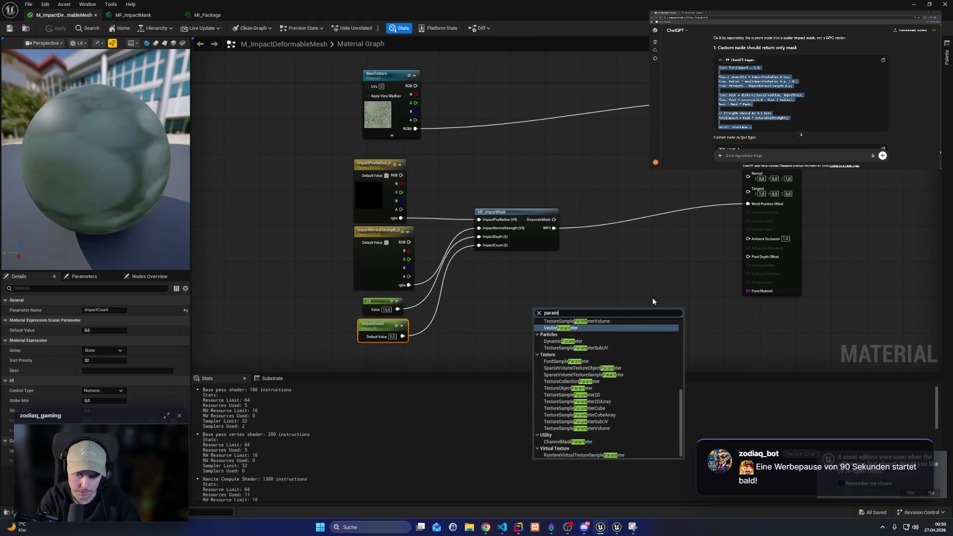
# Step: Switch to the MI_Package material instance to review ImpactCount and BaseTexture values
pyautogui.click(140, 15)
pyautogui.click(67, 15)
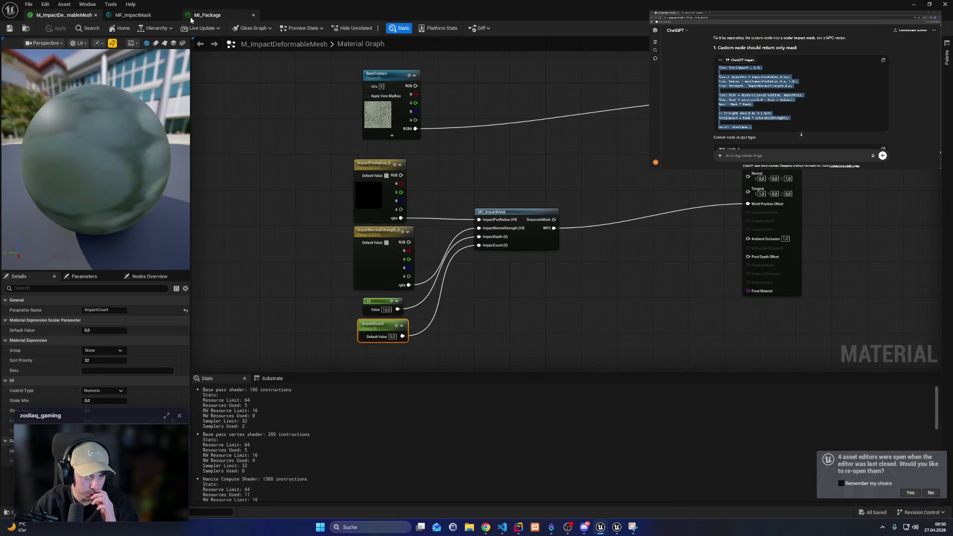
pyautogui.click(207, 15)
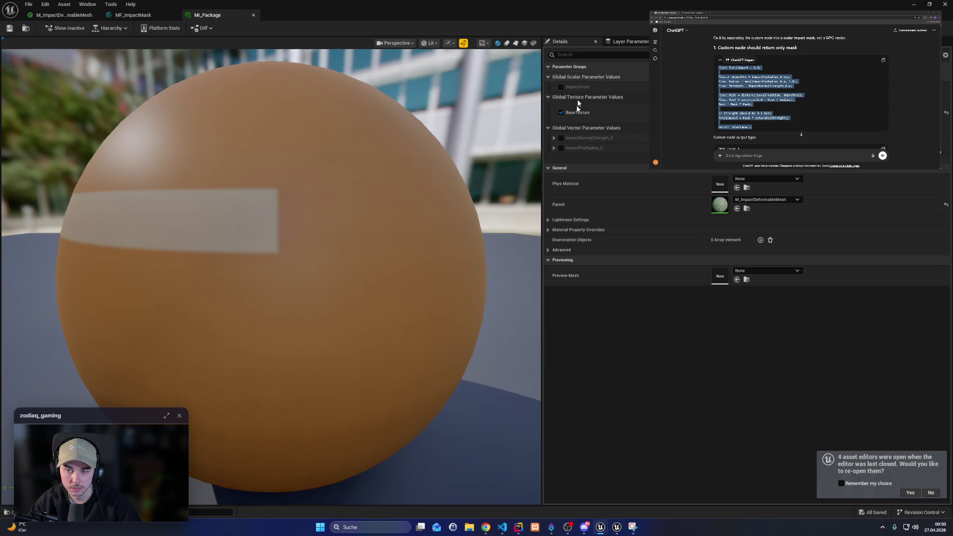
# Step: Return to the M_ImpactDeformableMesh graph where ImpactCount feeds the mask function
pyautogui.click(63, 15)
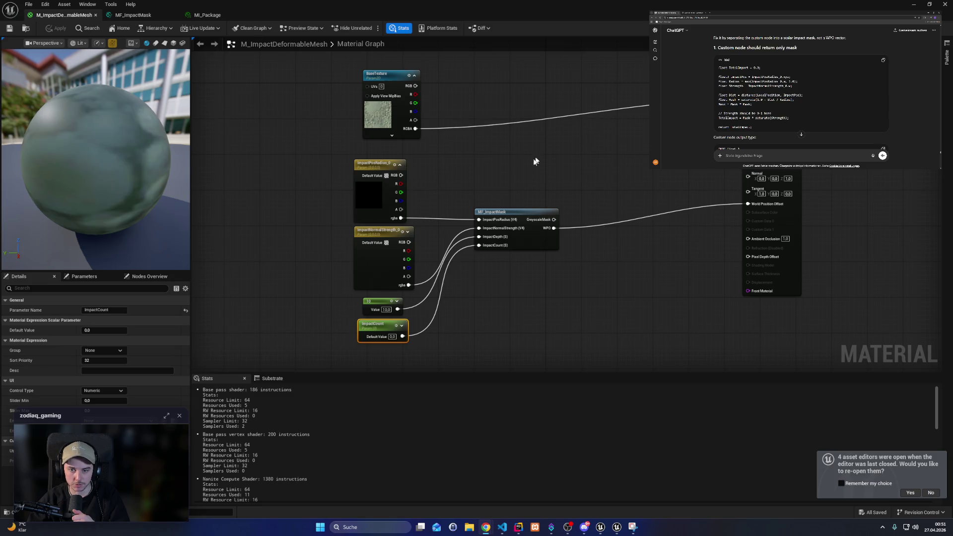
# Step: Set the Constant feeding MF_ImpactMask to 100, apply, and view the deeply dented package in game
pyautogui.scroll(-6, 801, 94)
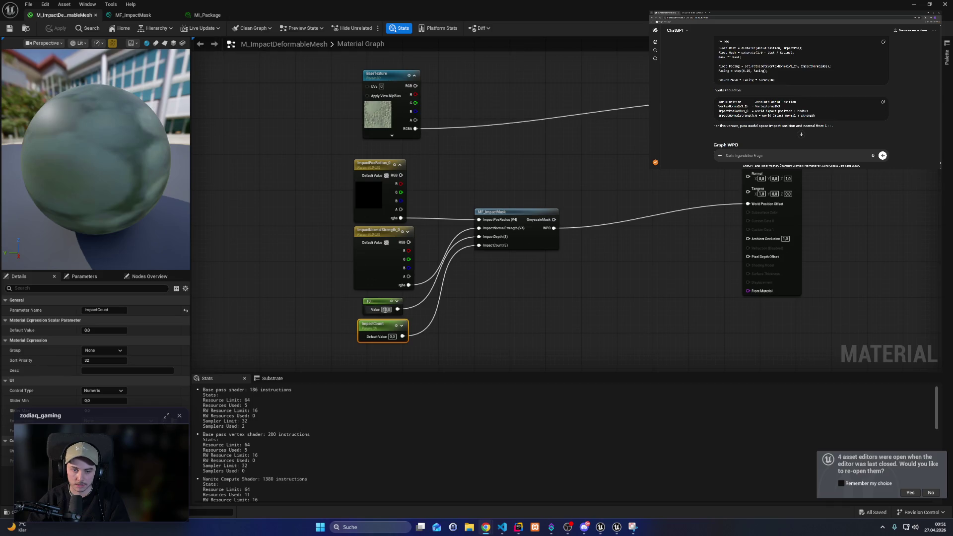
pyautogui.write('0')
pyautogui.press('Return')
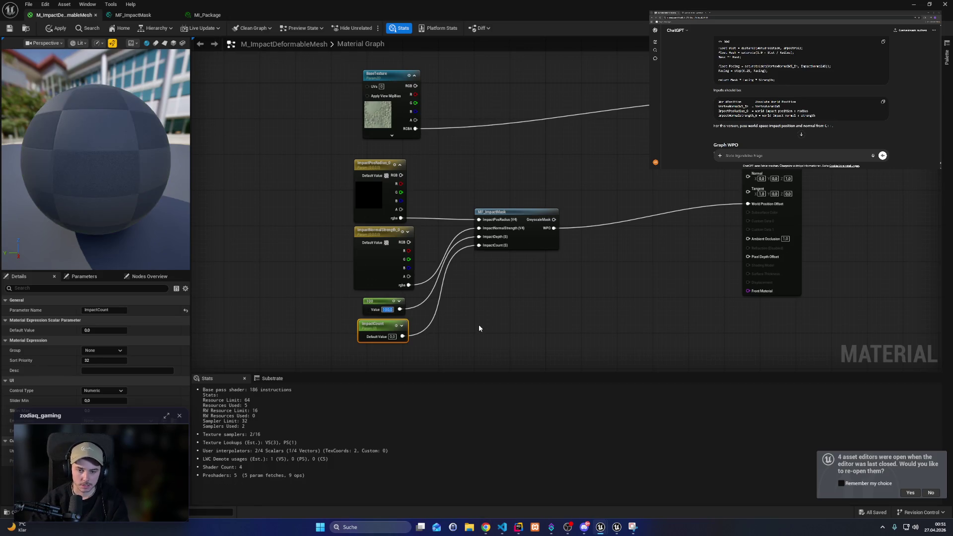
pyautogui.click(7, 31)
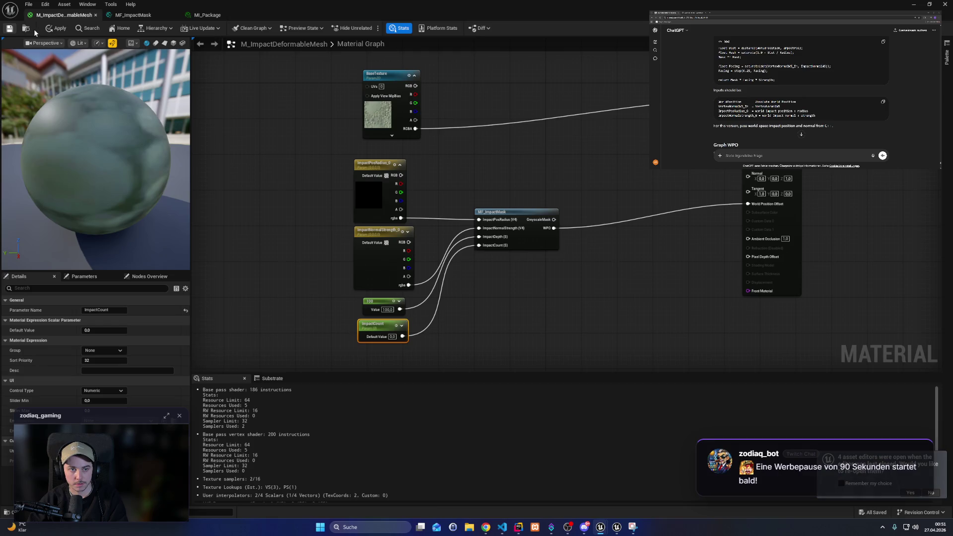
pyautogui.click(913, 4)
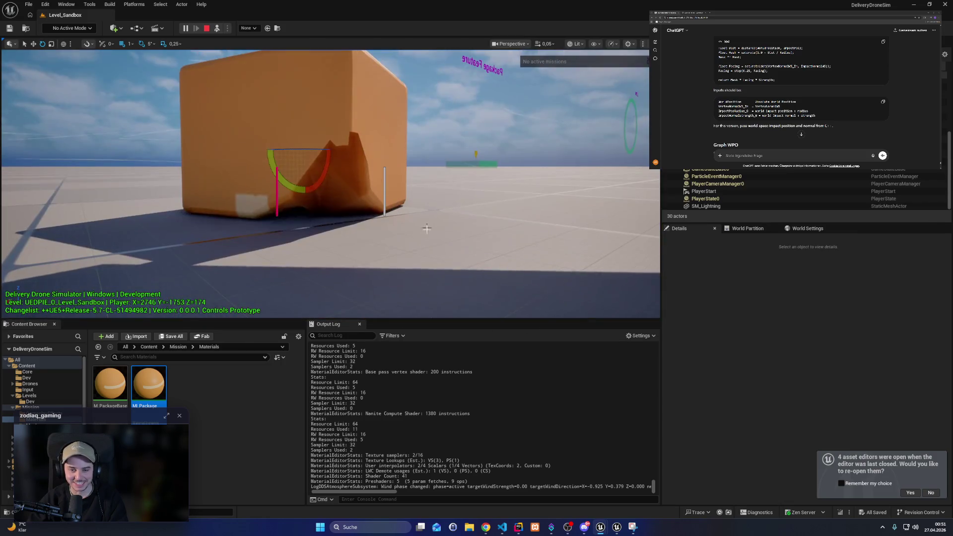
# Step: Set the Constant feeding MF_ImpactMask to 30, apply, and check the milder dent in game
pyautogui.moveTo(601, 532)
pyautogui.click(641, 494)
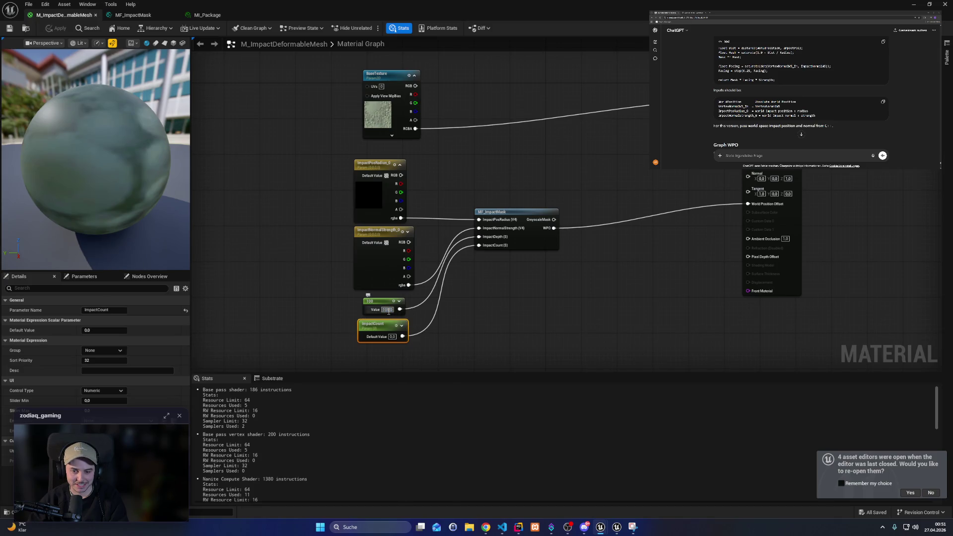
pyautogui.click(461, 342)
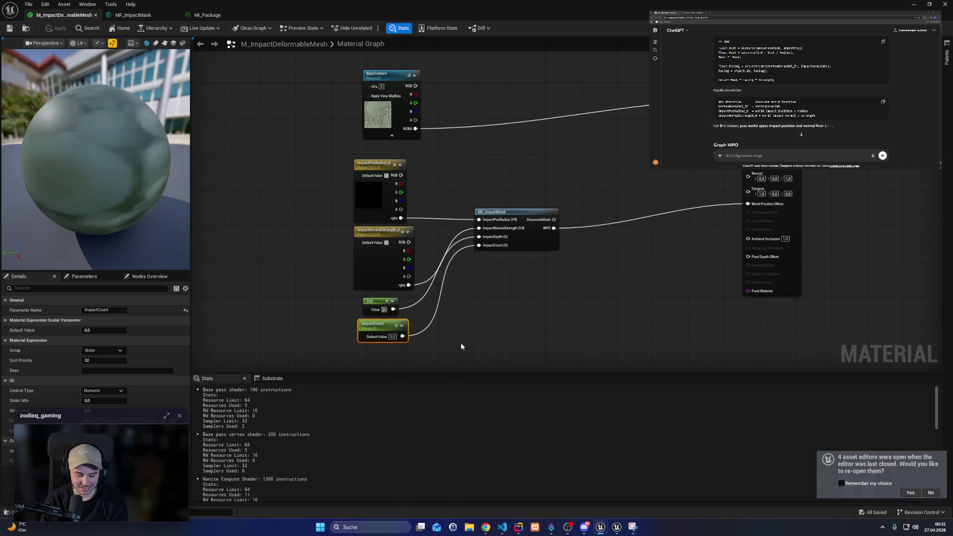
pyautogui.write('30')
pyautogui.press('Return')
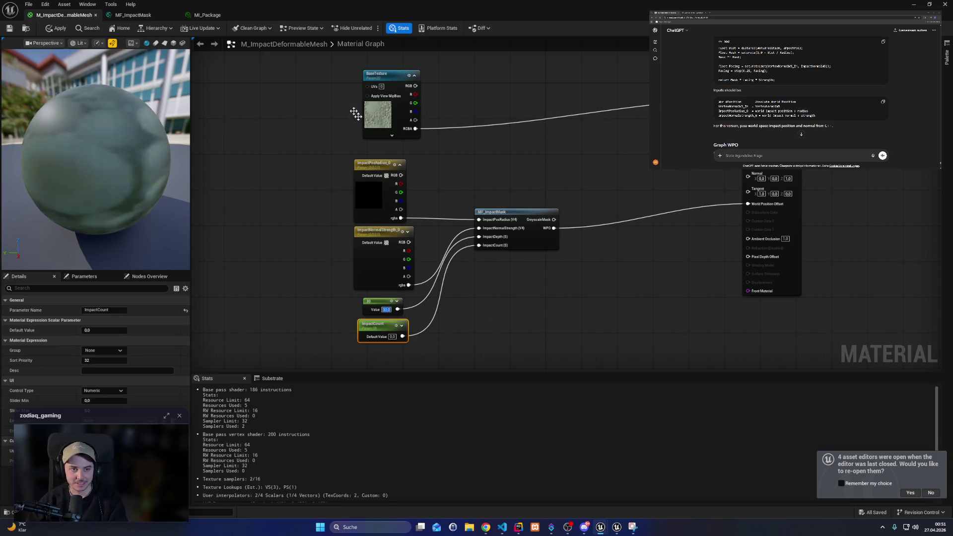
pyautogui.click(56, 29)
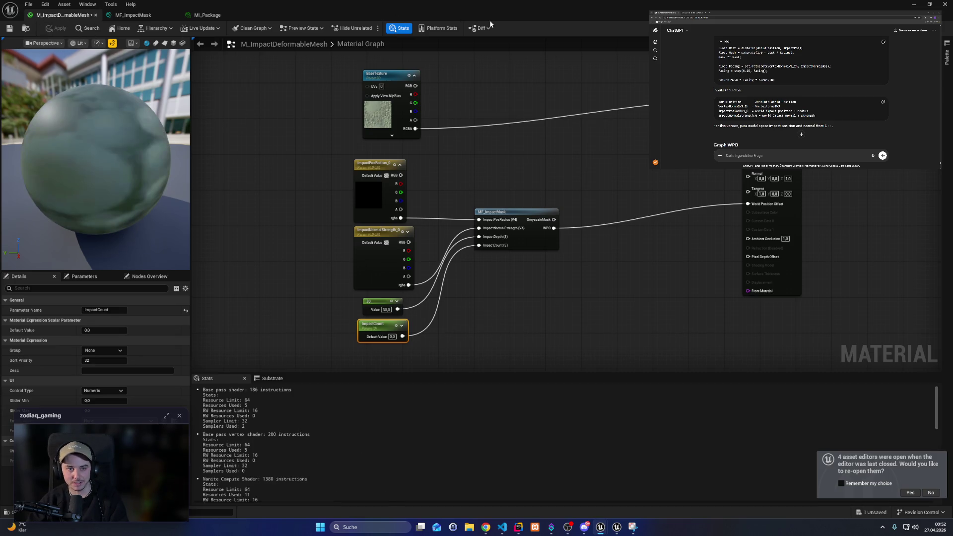
pyautogui.click(915, 5)
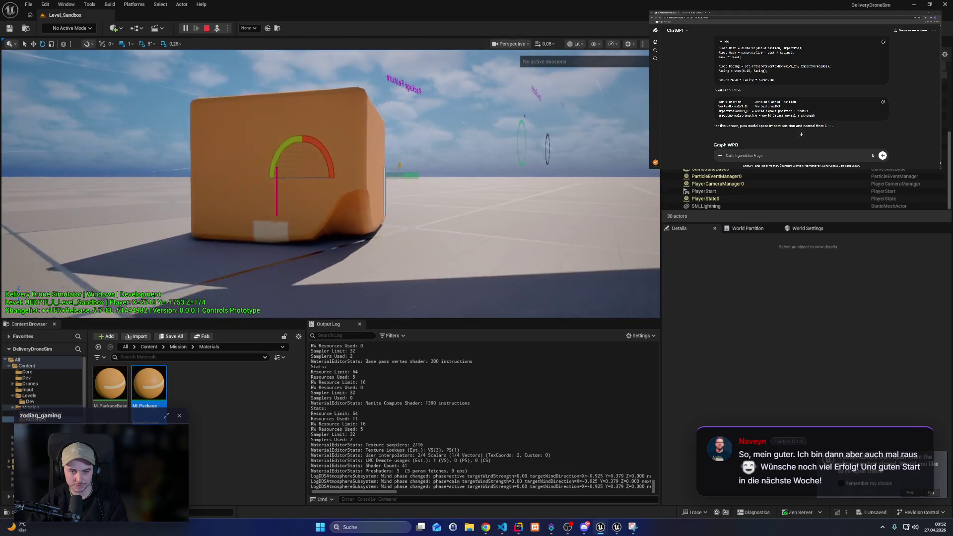
# Step: Save the M_ImpactDeformableMesh material and return to the running game
pyautogui.hotkey('alt', 'Tab')
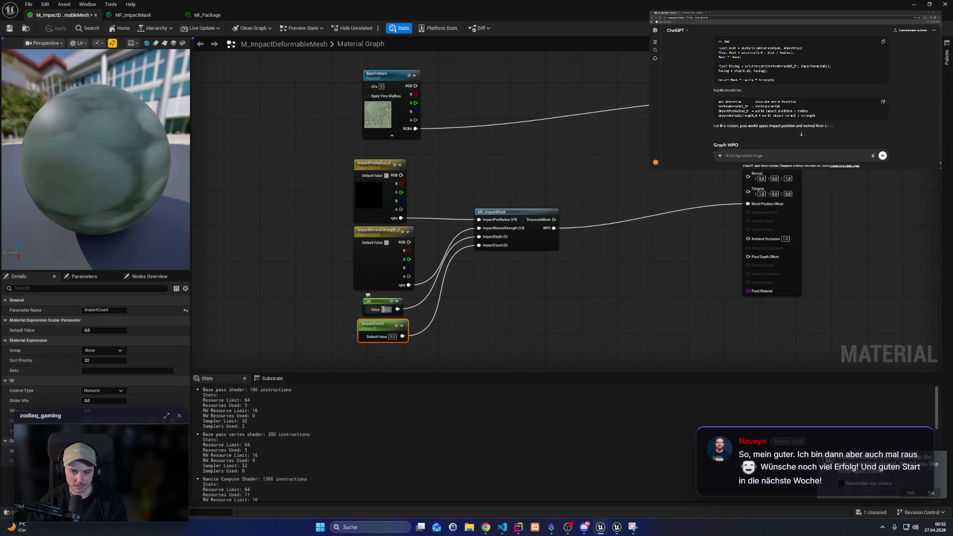
pyautogui.click(472, 308)
pyautogui.click(10, 31)
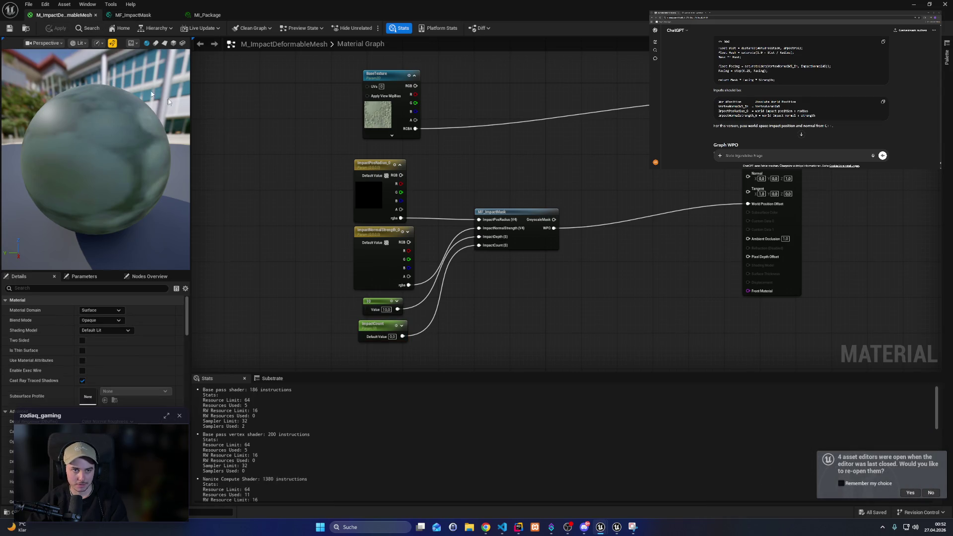
pyautogui.click(912, 4)
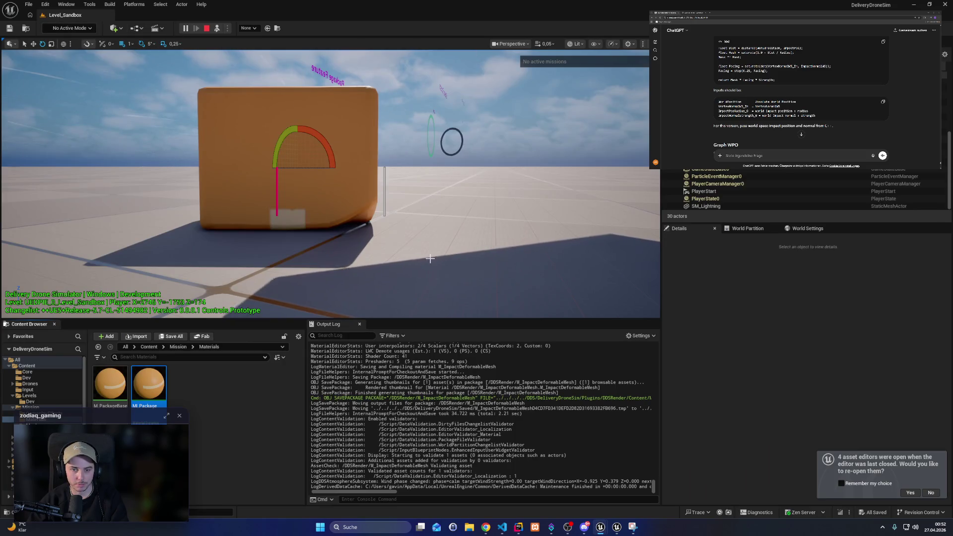
# Step: Fly the drone close to the orange package box to inspect its subtle dent
pyautogui.press('w')
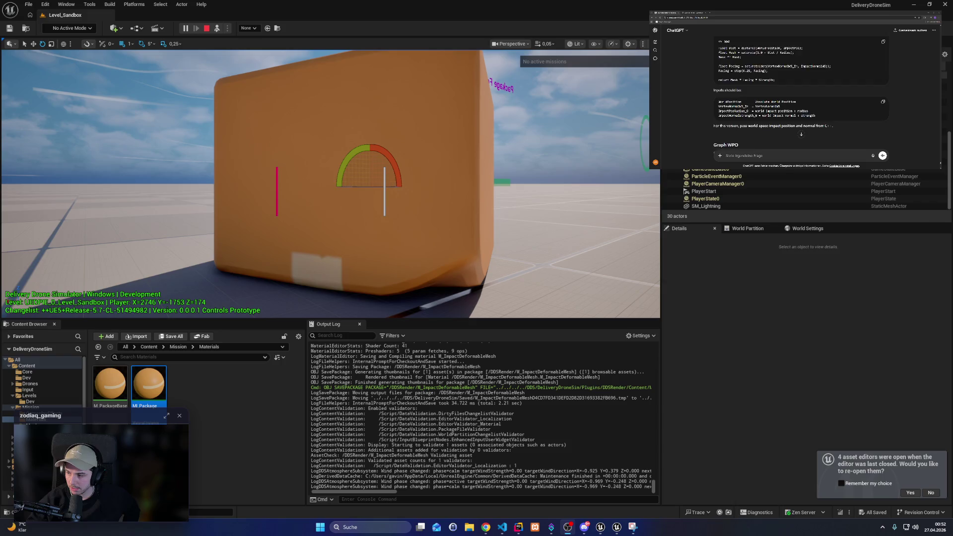
pyautogui.scroll(-5, 801, 94)
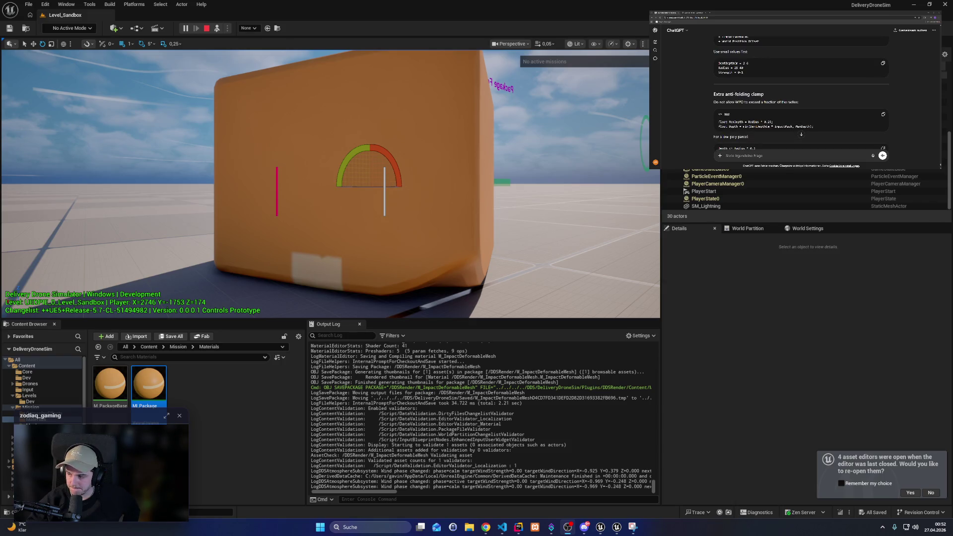
pyautogui.scroll(-3, 801, 134)
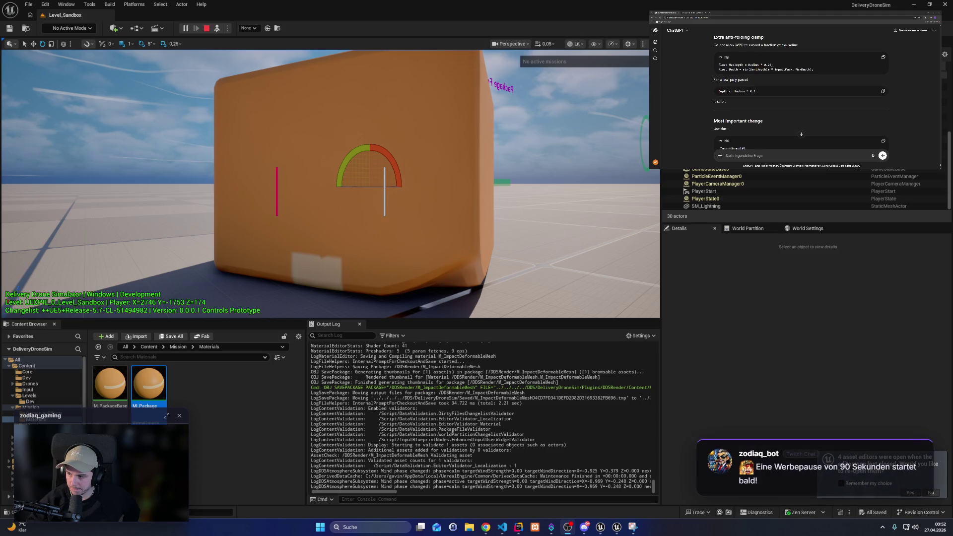
pyautogui.scroll(1, 802, 134)
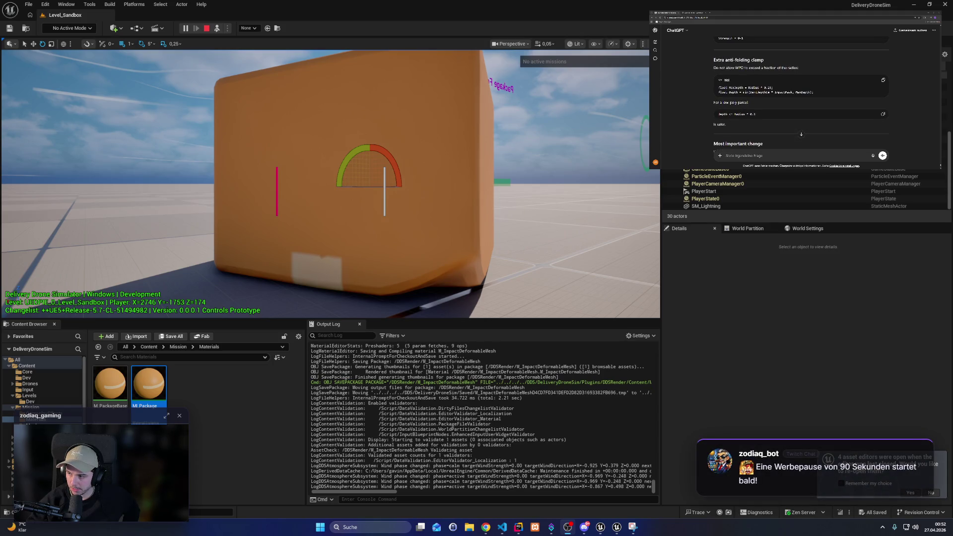
pyautogui.scroll(-4, 801, 134)
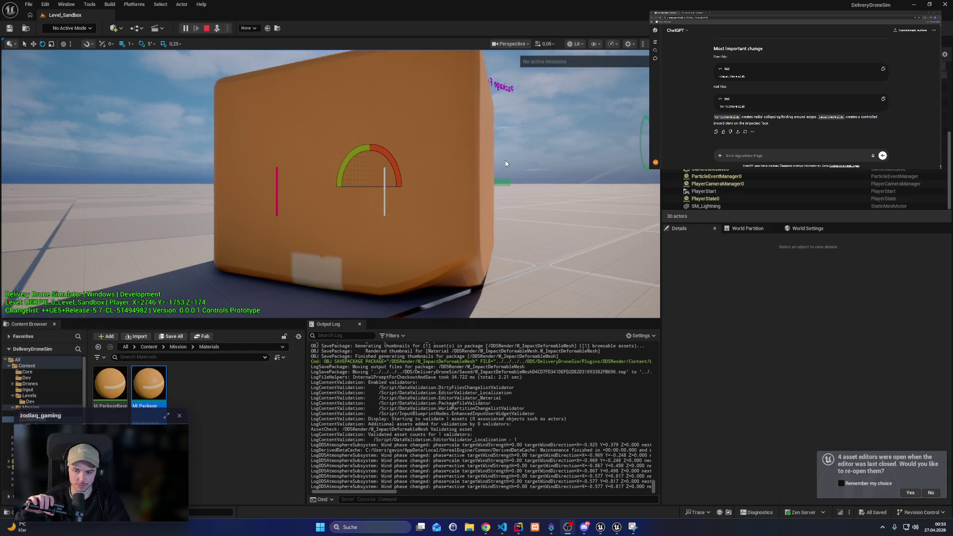
# Step: Turn the drone camera, then ask ChatGPT why the impact point lands in the wrong place
pyautogui.click(441, 225)
pyautogui.write('when i rotate the mesh the impact')
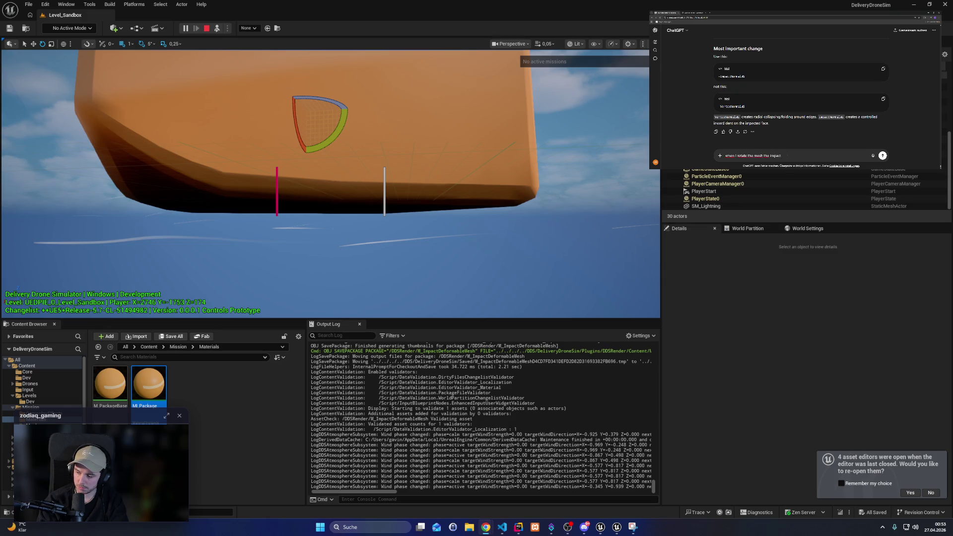
pyautogui.write('poi')
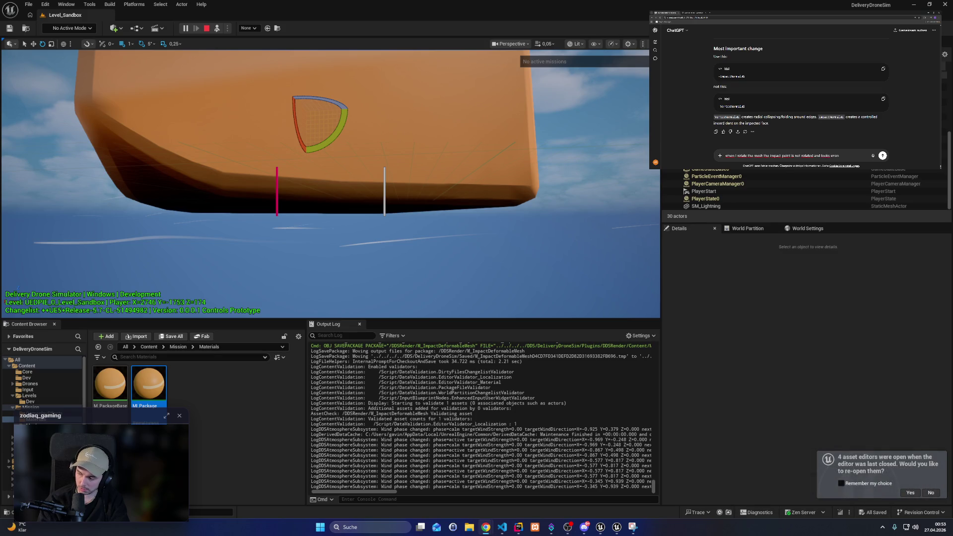
pyautogui.write('g')
pyautogui.press('Return')
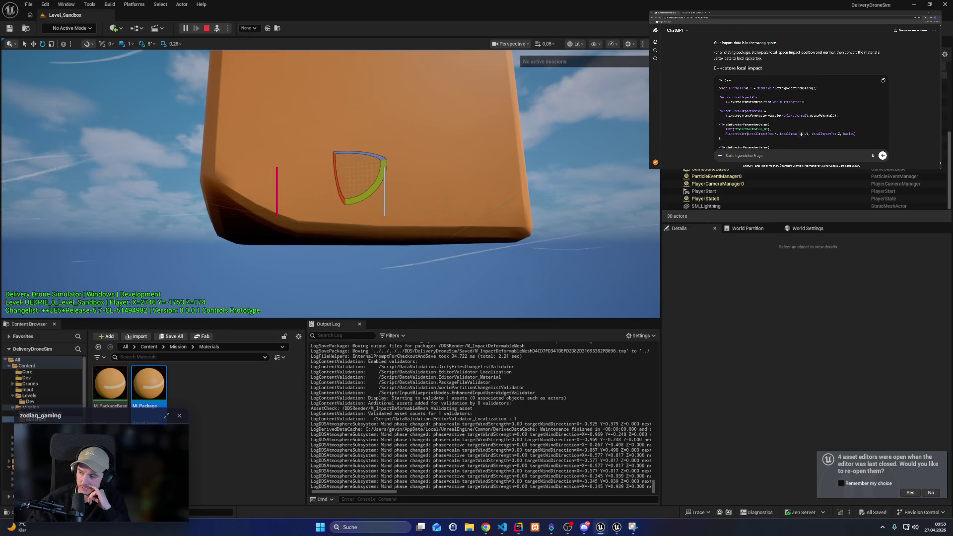
# Step: Mark InverseTransformPosition in ChatGPT's suggested code and stop the play session
pyautogui.scroll(-1, 801, 134)
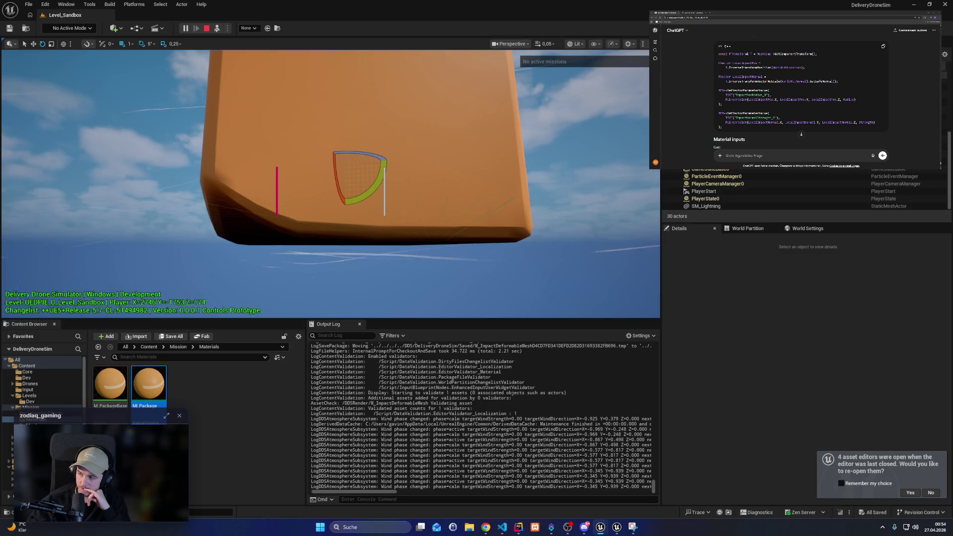
pyautogui.scroll(1, 801, 134)
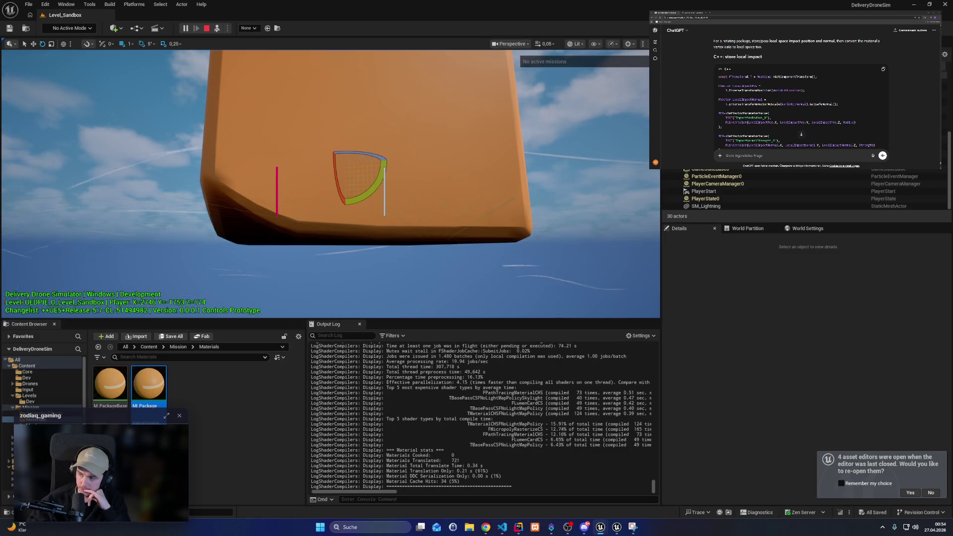
pyautogui.doubleClick(750, 90)
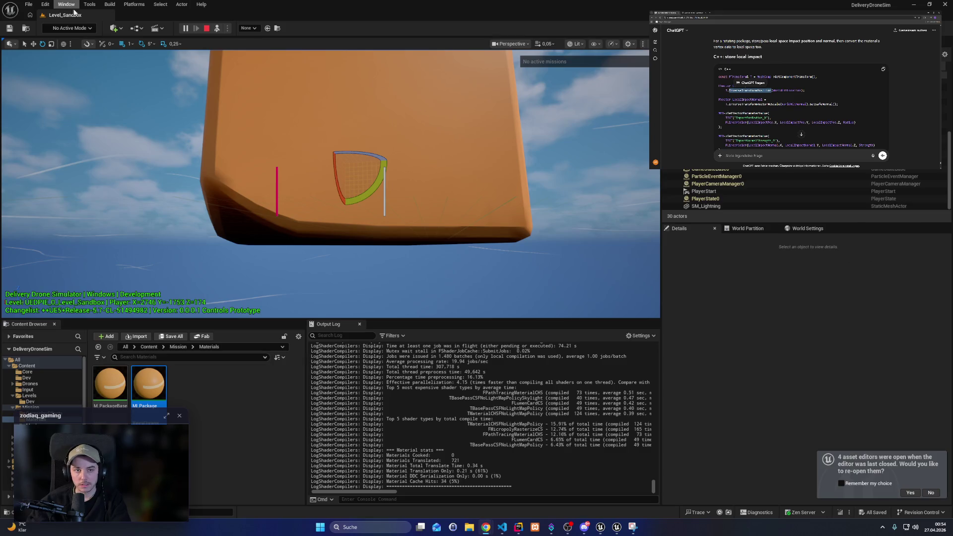
pyautogui.click(207, 29)
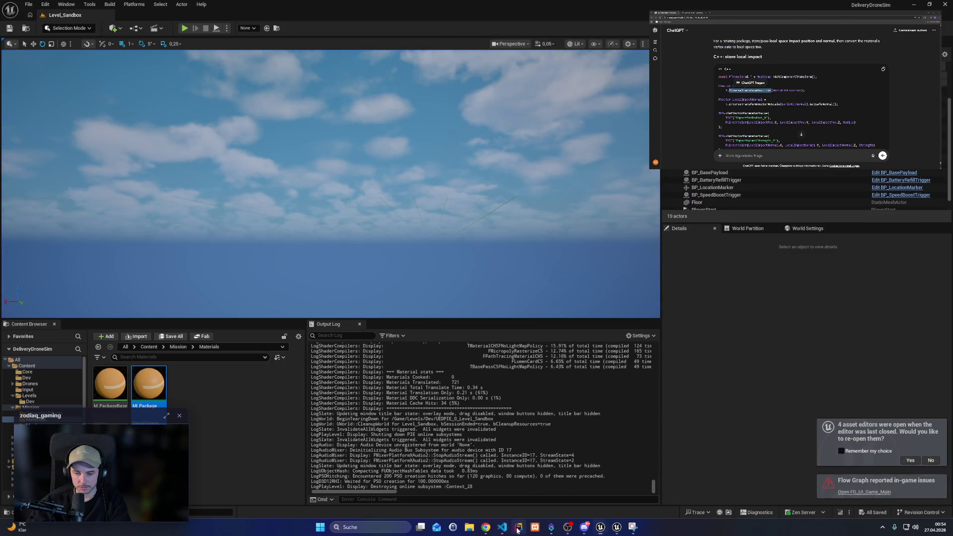
# Step: In the AddMaterialImpact call on line 88, replace WorldHitNormal and WorldHitLocation with LocalNormal and LocalHit
pyautogui.click(518, 531)
pyautogui.doubleClick(185, 195)
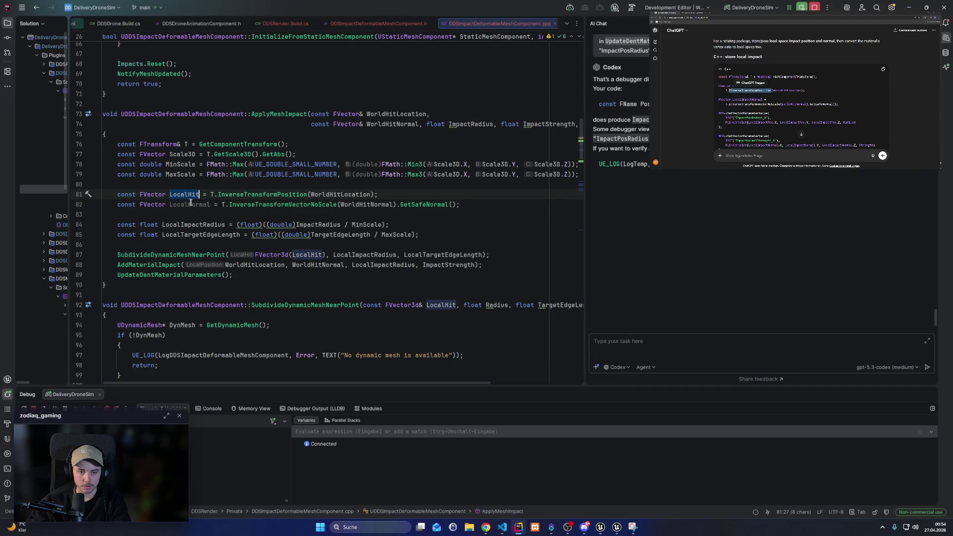
pyautogui.doubleClick(187, 205)
pyautogui.hotkey('ctrl', 'c')
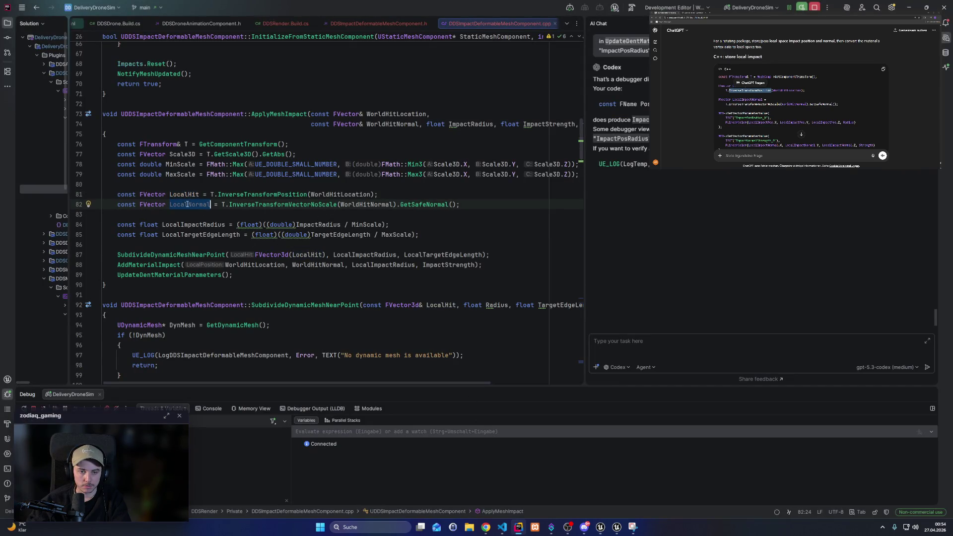
pyautogui.doubleClick(318, 265)
pyautogui.hotkey('ctrl', 'v')
pyautogui.click(195, 195)
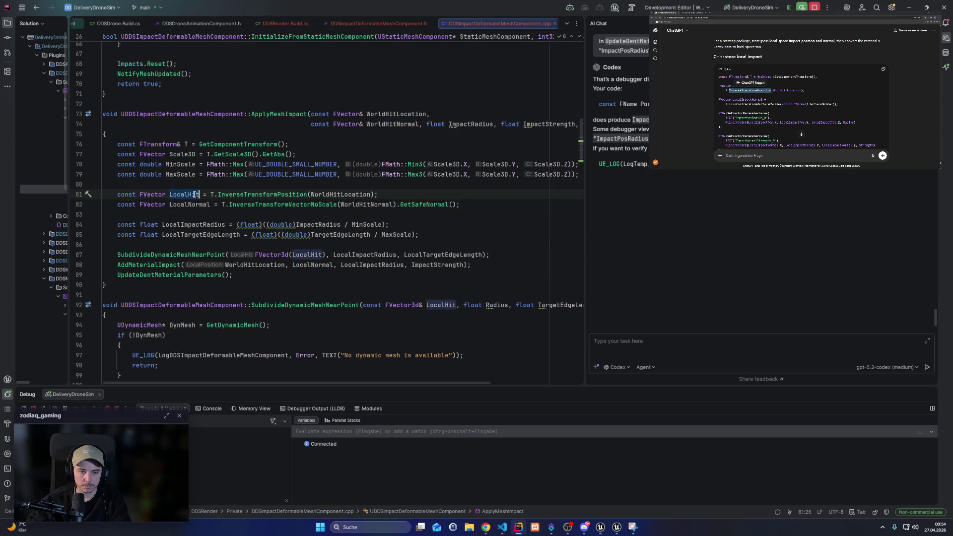
pyautogui.doubleClick(272, 265)
pyautogui.write('LocalHit')
pyautogui.click(440, 247)
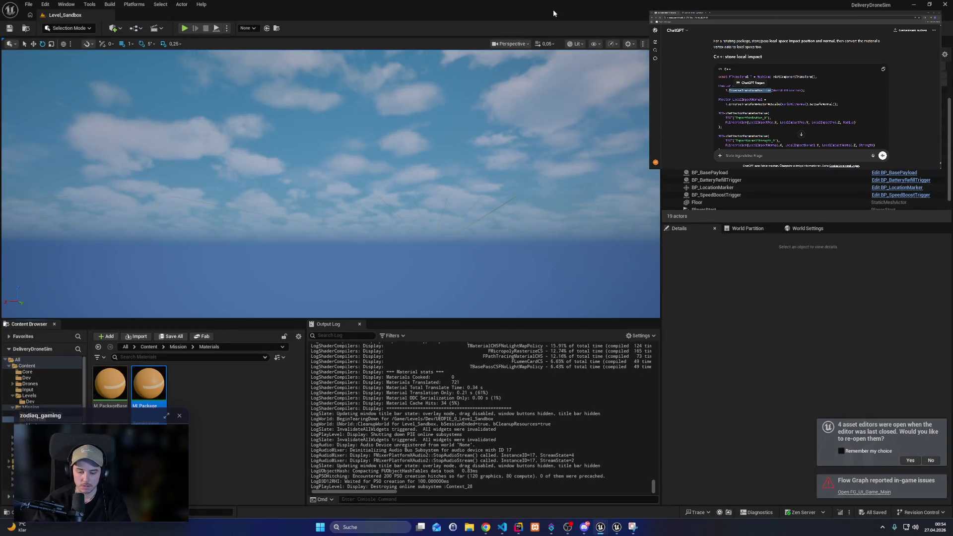
# Step: Hot-reload the ApplyMeshImpact change with Live Coding (Ctrl+Alt+F11) and start Play
pyautogui.hotkey('ctrl', 'alt', 'F11')
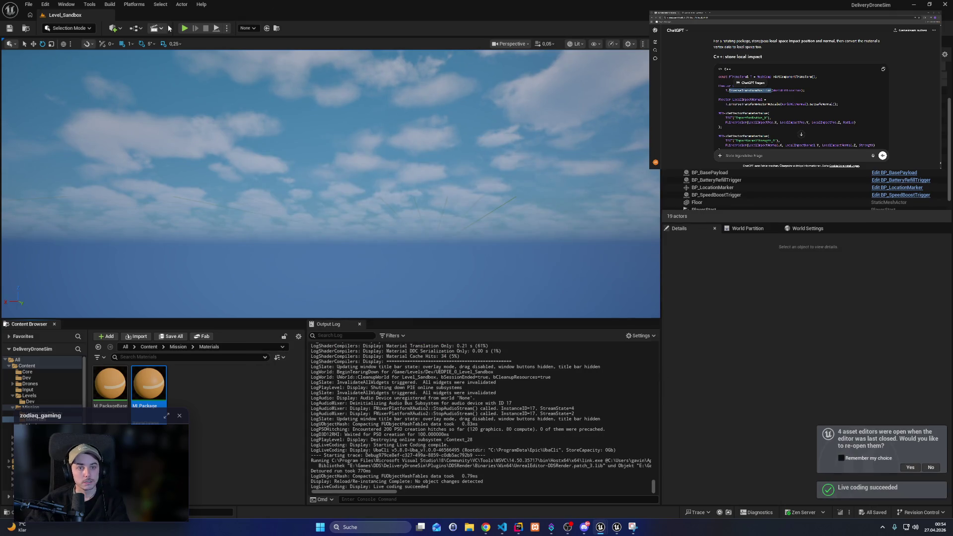
pyautogui.click(183, 28)
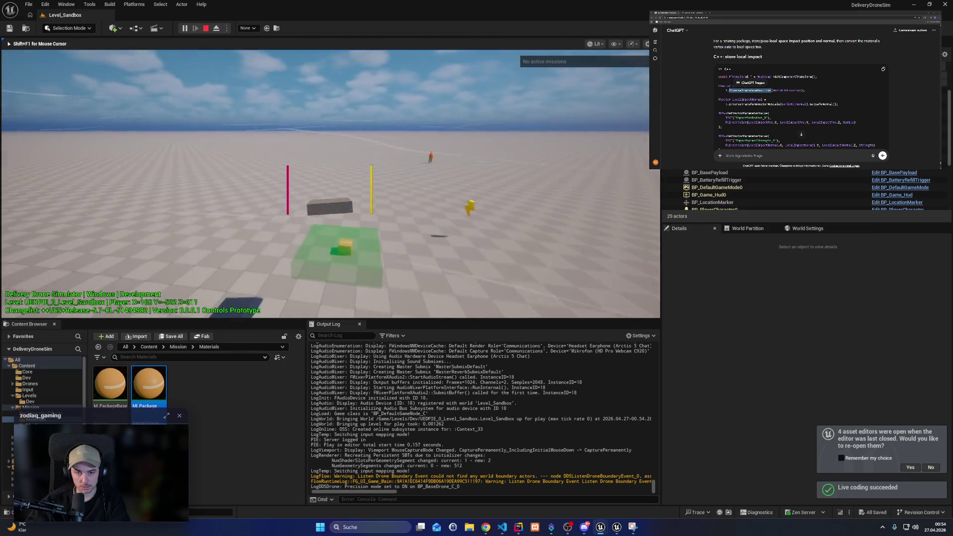
# Step: Fly the drone over the pickup zone, lift the package, and drop it on the ground
pyautogui.press('shift')
pyautogui.press('w')
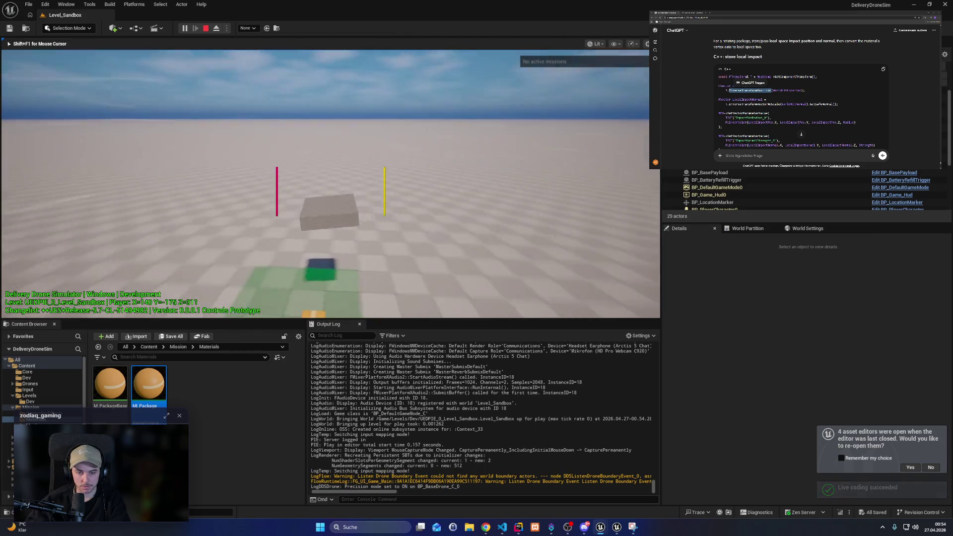
pyautogui.press('q')
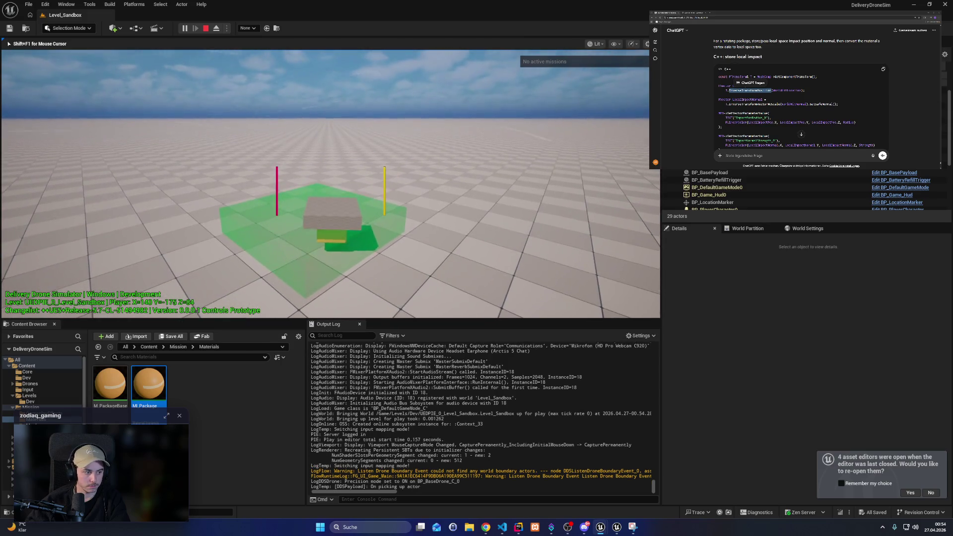
pyautogui.press('e')
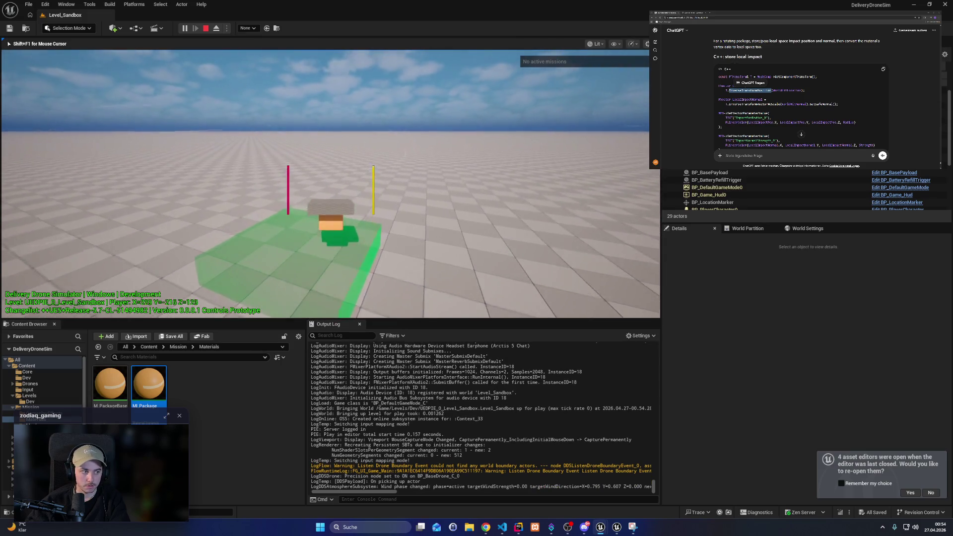
pyautogui.press('e')
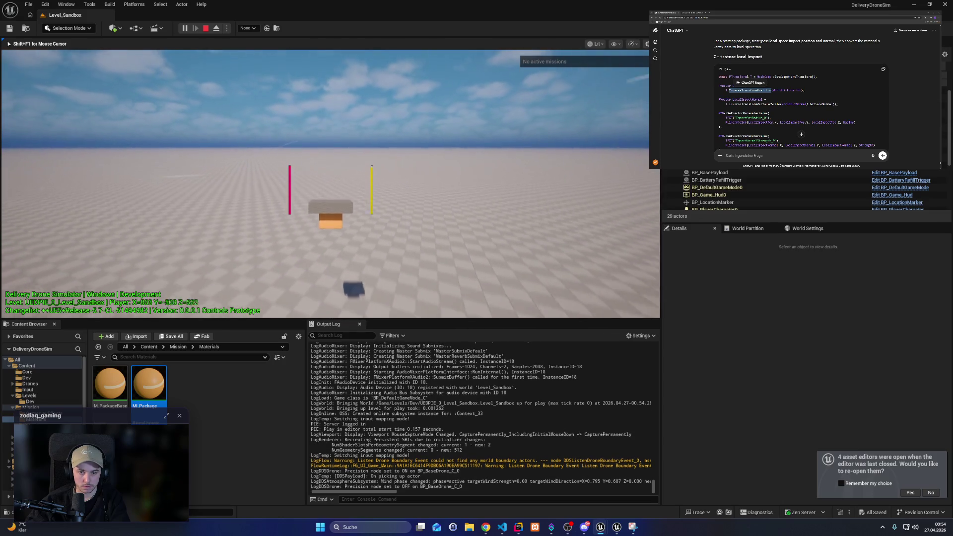
pyautogui.press('q')
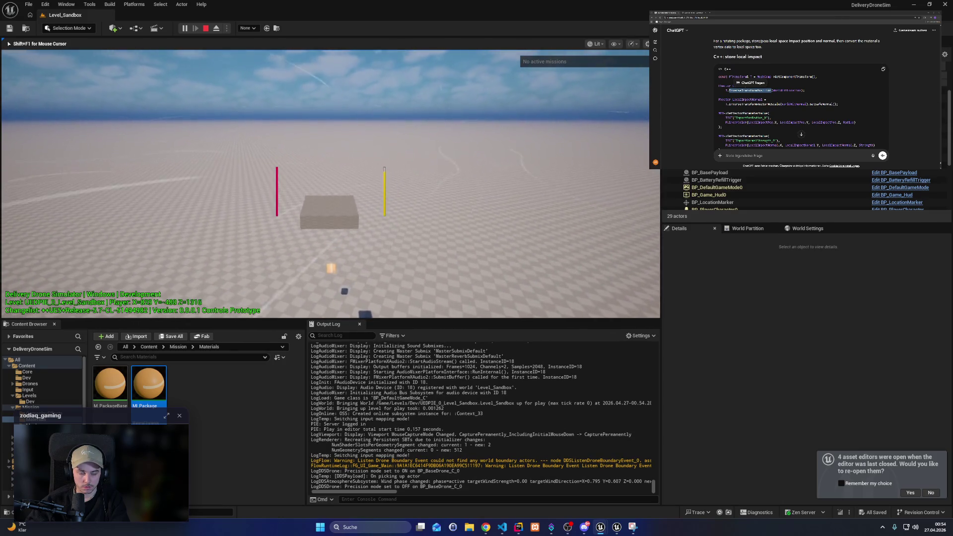
pyautogui.press('q')
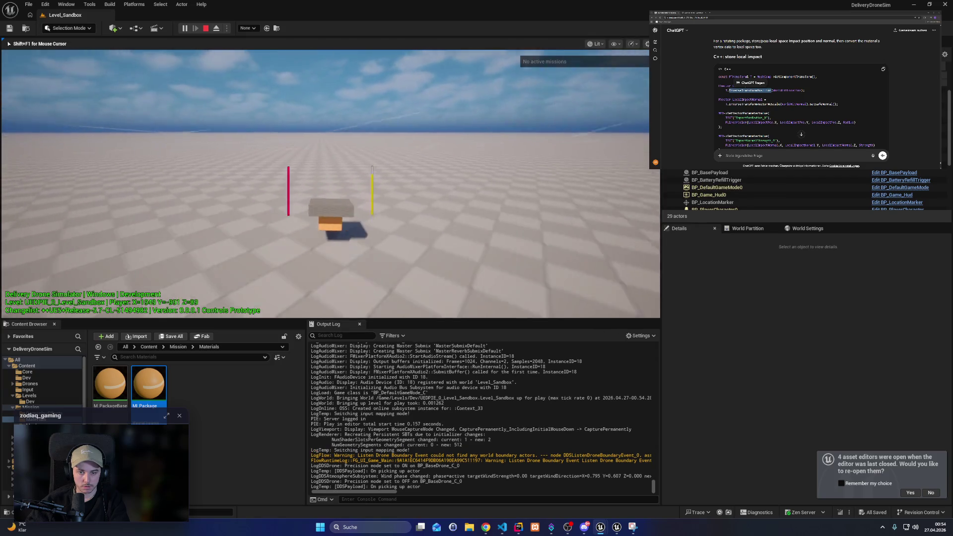
pyautogui.press('e')
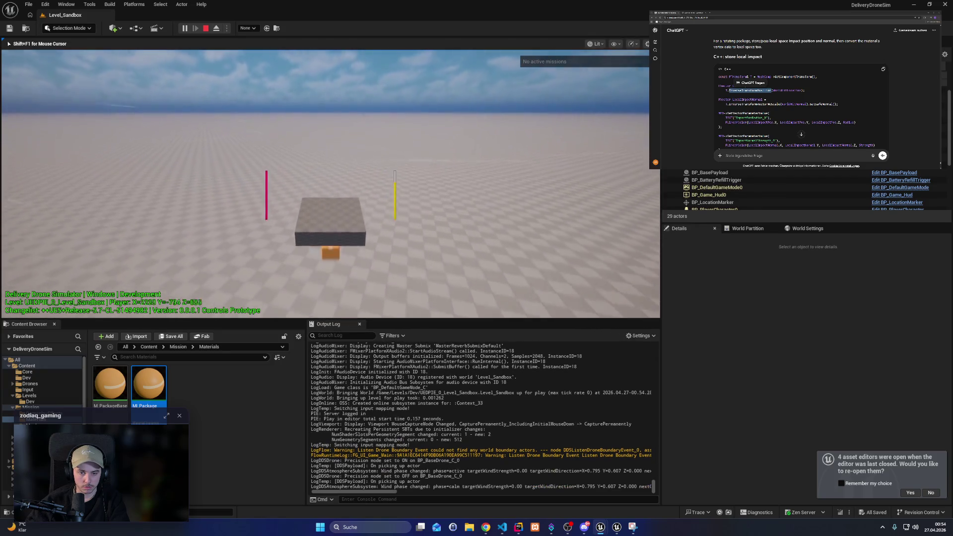
pyautogui.press('q')
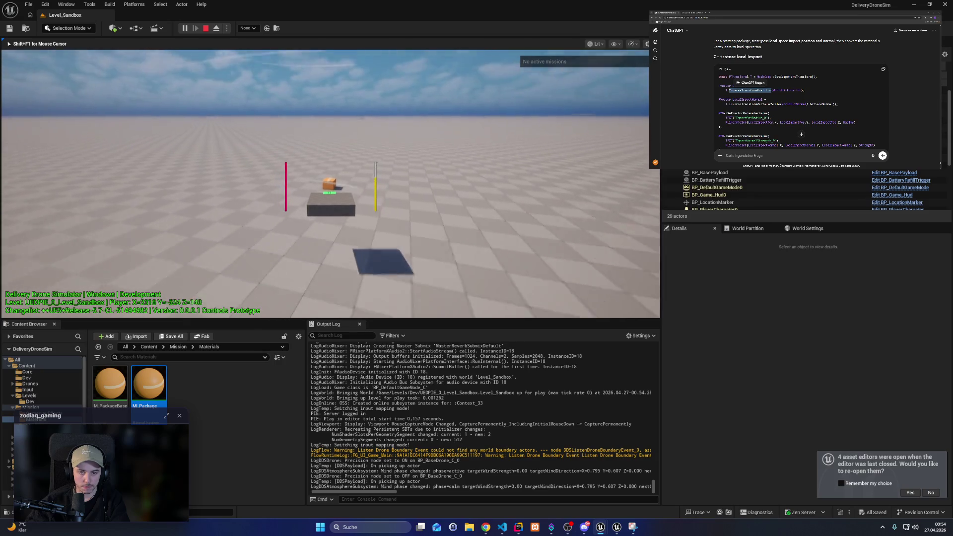
# Step: Release game input with Shift+F1, eject the camera, and inspect the package up close
pyautogui.hotkey('shift', 'F1')
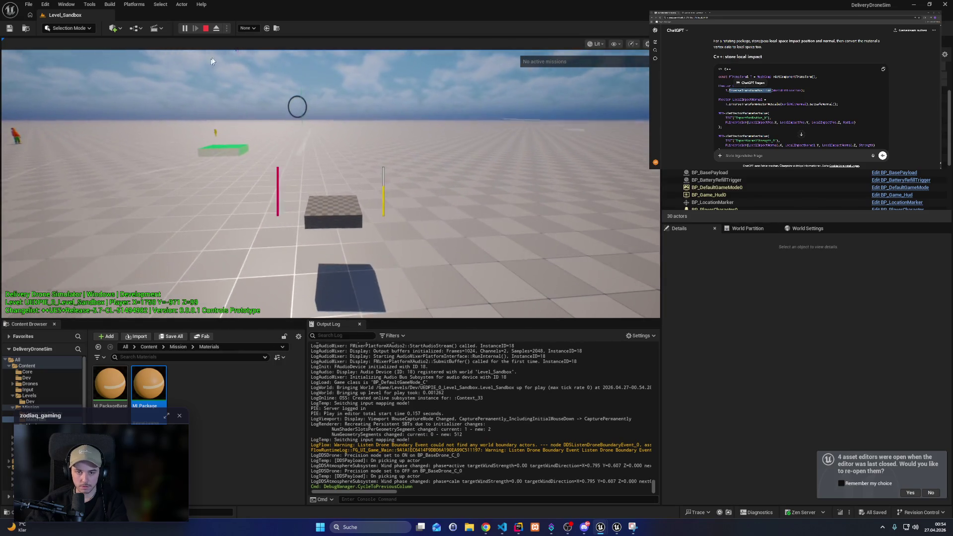
pyautogui.click(216, 28)
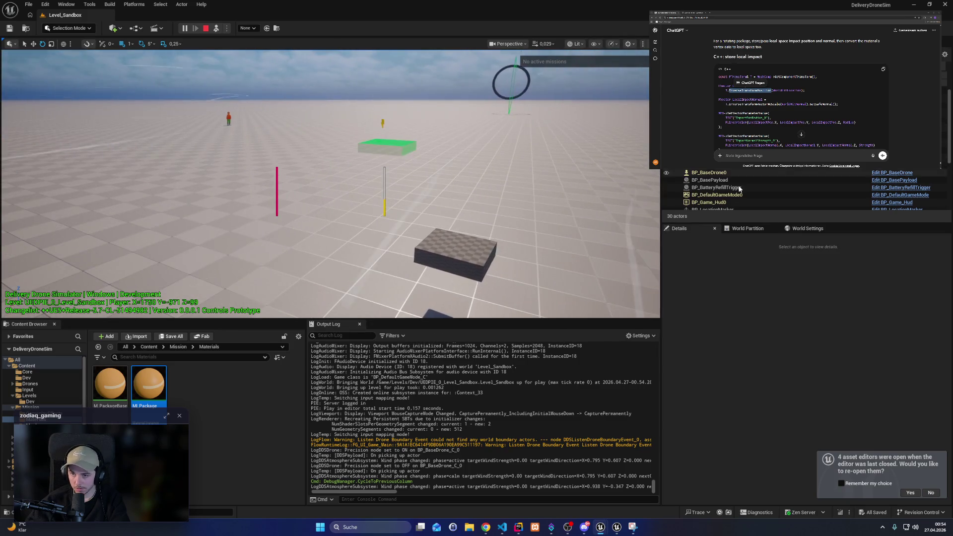
pyautogui.scroll(-5, 739, 186)
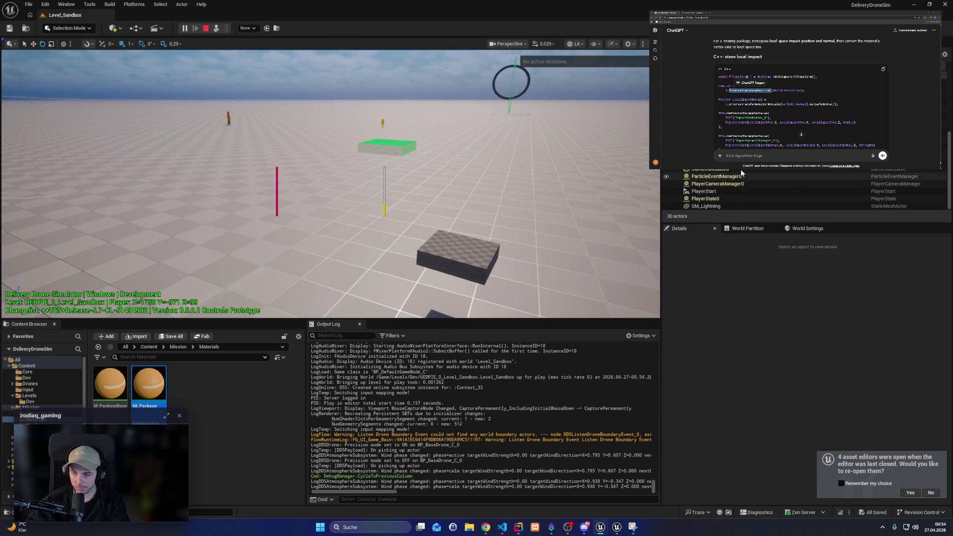
pyautogui.scroll(3, 741, 172)
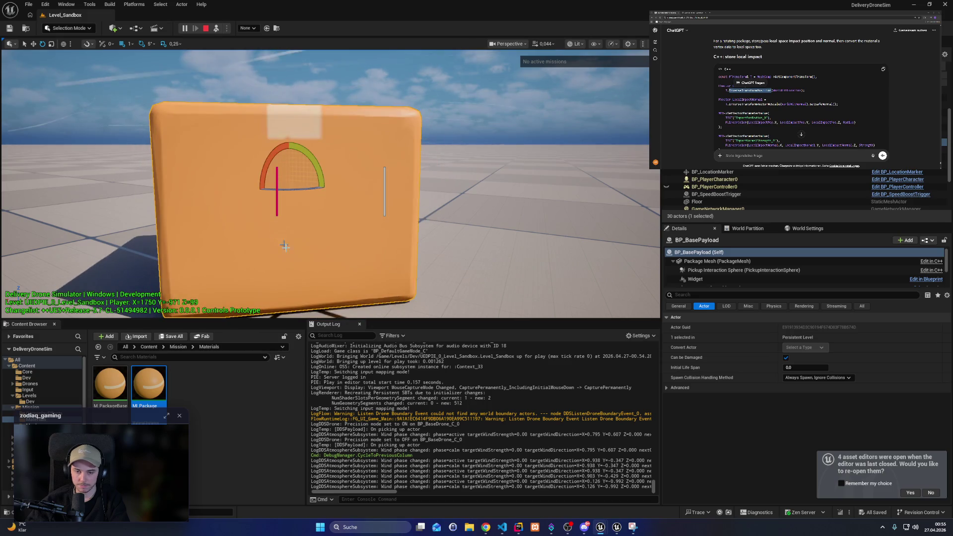
pyautogui.click(616, 527)
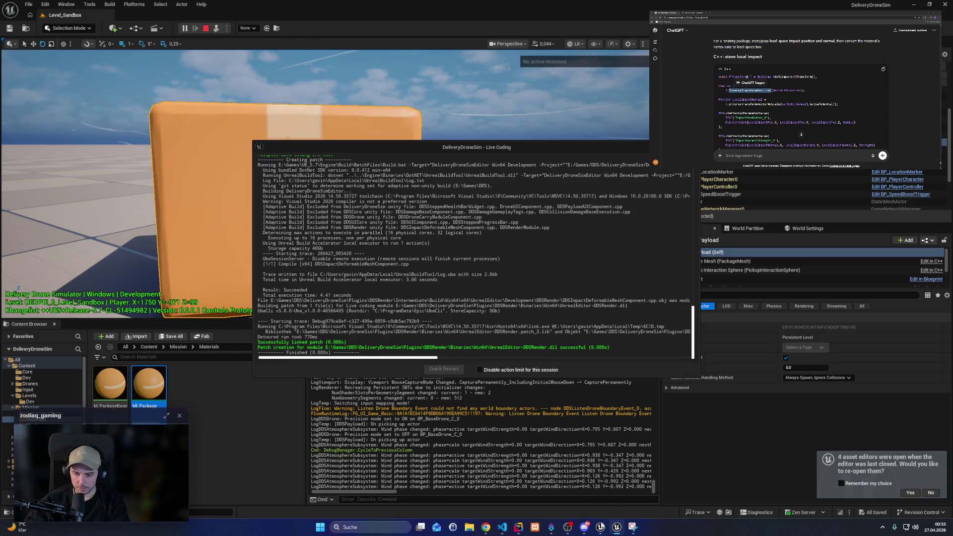
# Step: Wire MF_ImpactMask's GreyscaleMask output into Base Color and apply M_ImpactDeformableMesh
pyautogui.click(625, 502)
pyautogui.moveTo(443, 200); pyautogui.dragTo(406, 204)
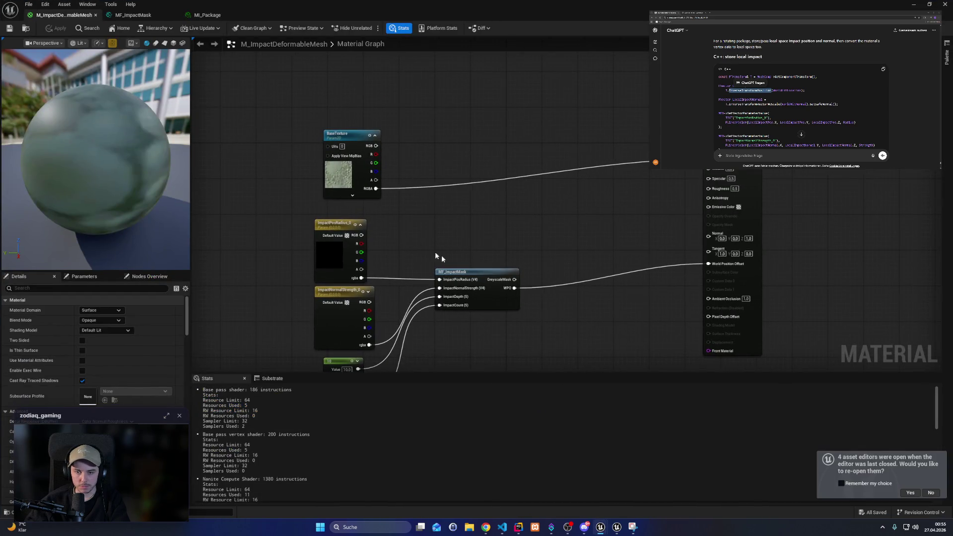
pyautogui.moveTo(515, 280); pyautogui.dragTo(709, 160)
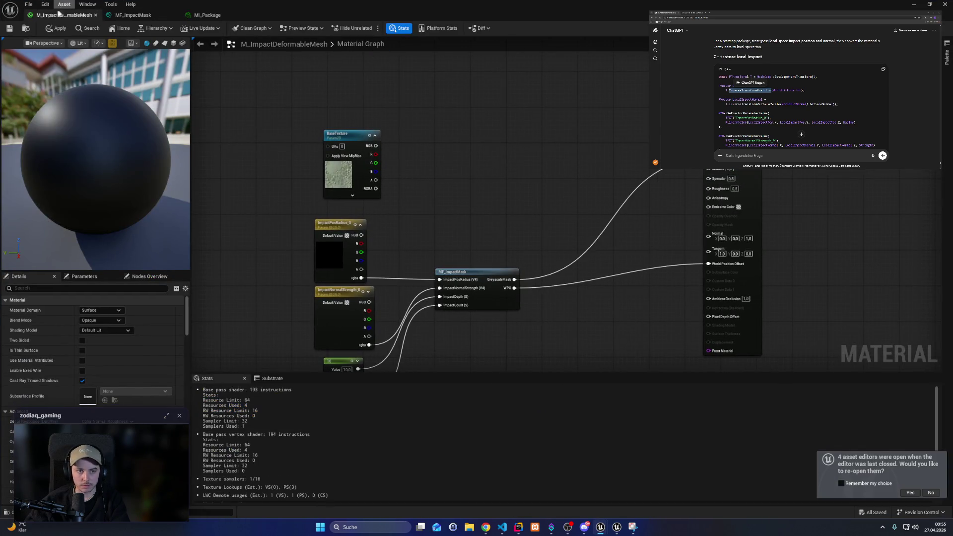
pyautogui.click(6, 30)
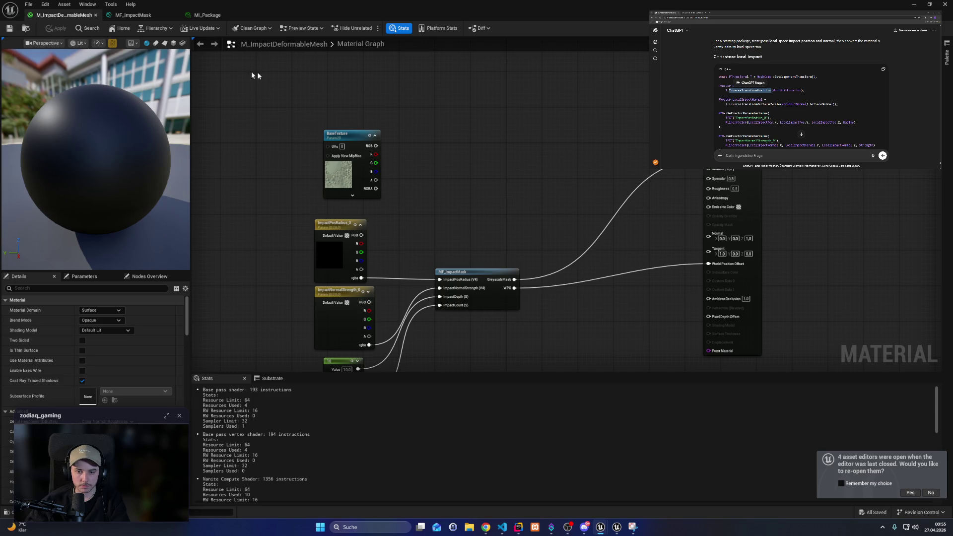
# Step: Check the mask on the package in the running level, then open the MF_ImpactMask function graph
pyautogui.click(932, 6)
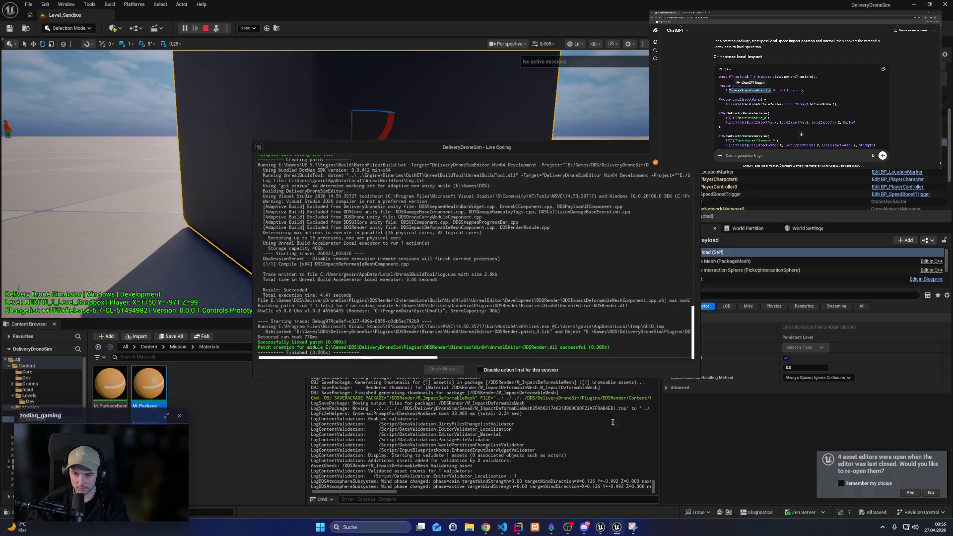
pyautogui.moveTo(600, 526)
pyautogui.click(561, 484)
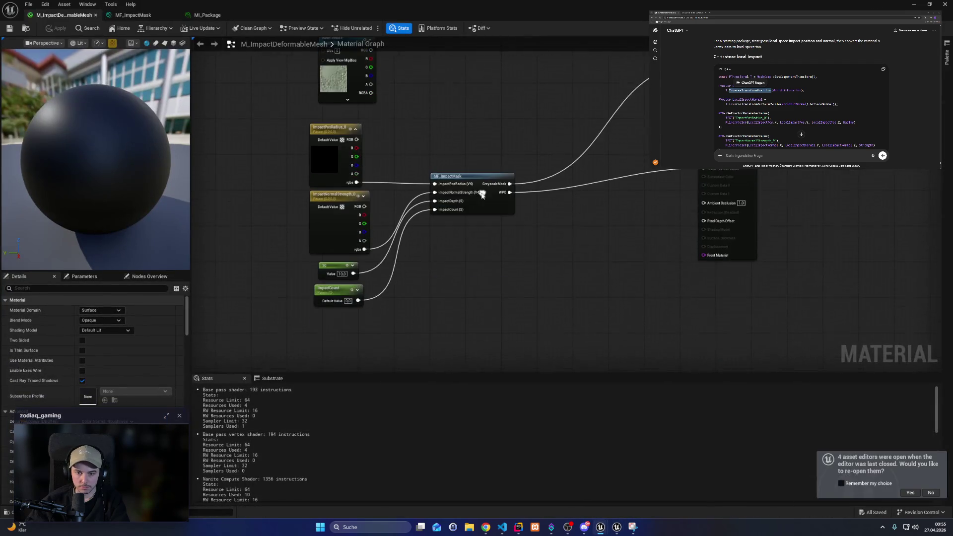
pyautogui.click(479, 175)
pyautogui.doubleClick(477, 178)
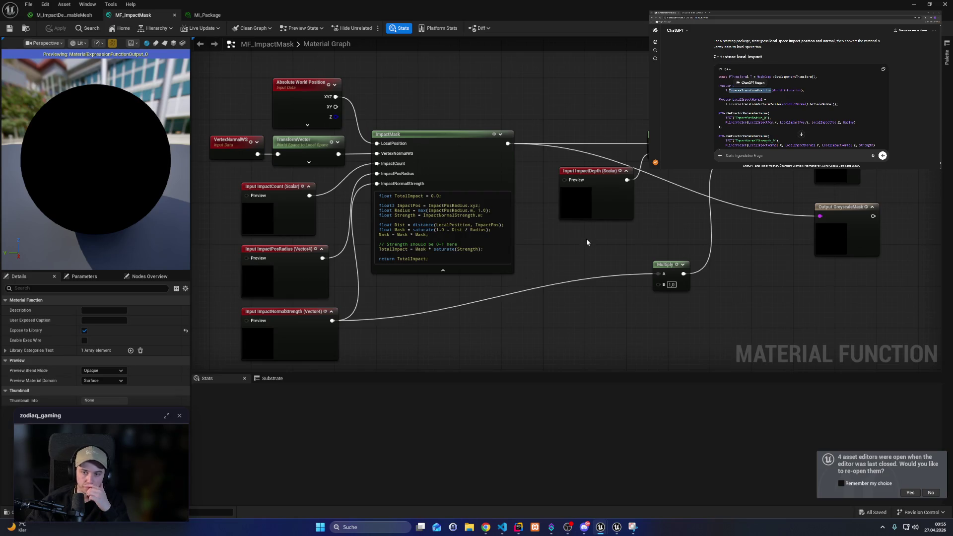
pyautogui.click(318, 169)
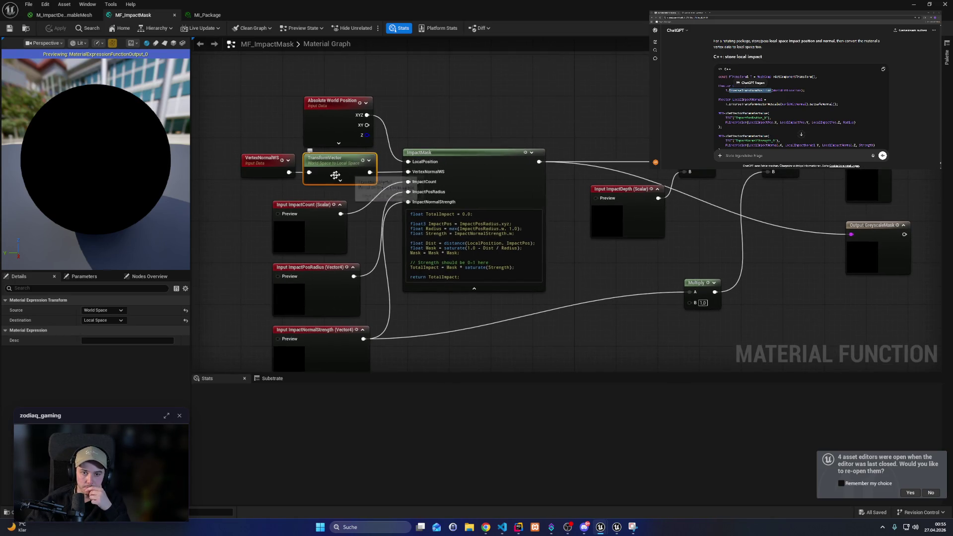
pyautogui.click(101, 311)
pyautogui.click(102, 325)
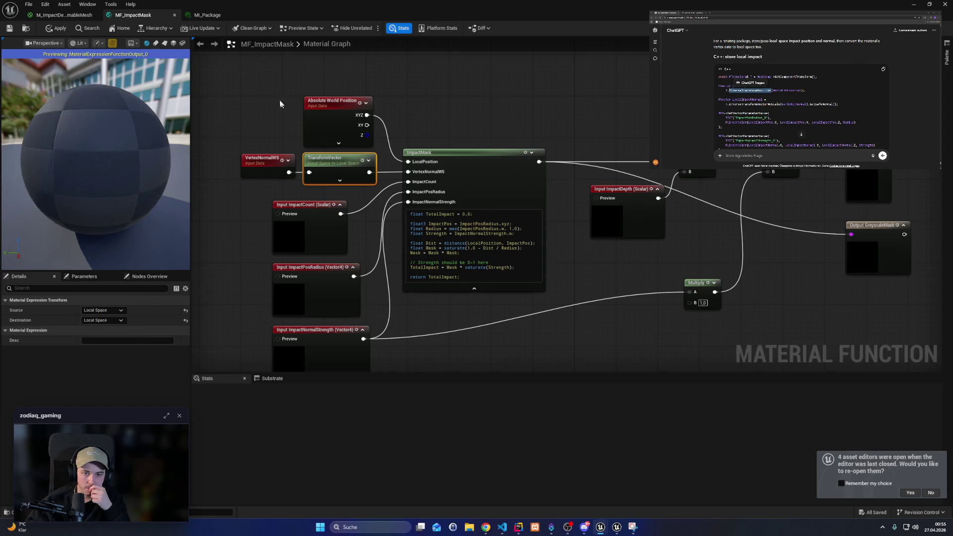
pyautogui.click(913, 5)
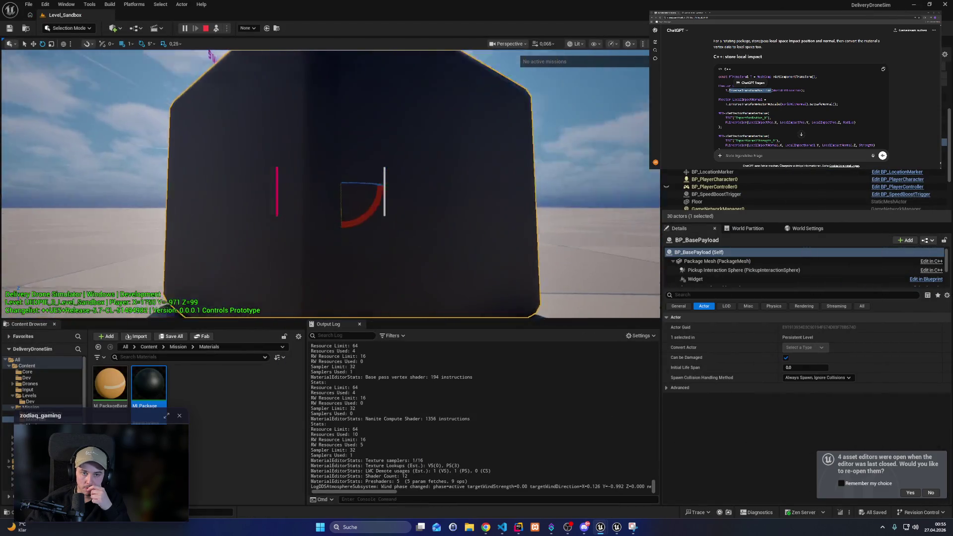
pyautogui.click(427, 240)
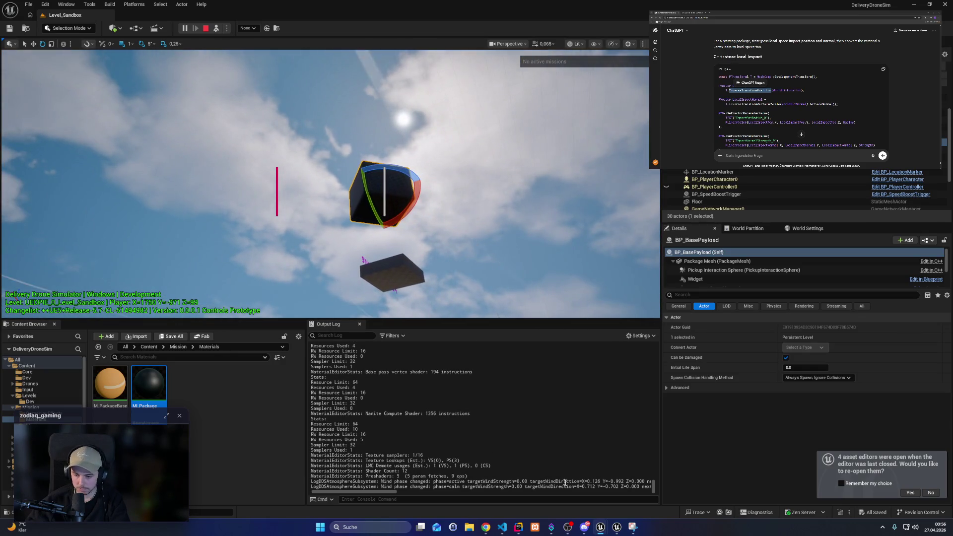
pyautogui.moveTo(599, 529)
pyautogui.click(630, 496)
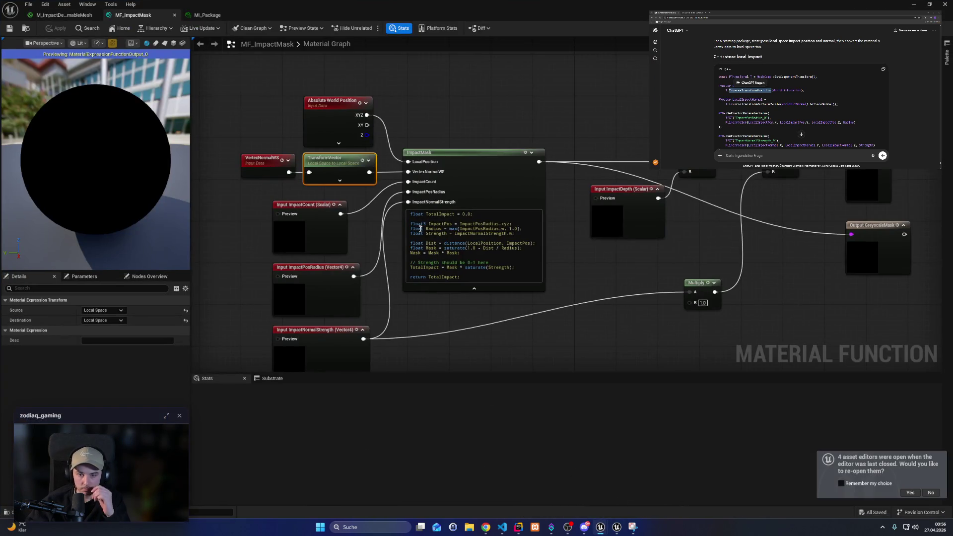
# Step: Set the Multiply node's B constant to -1.0 and apply MF_ImpactMask
pyautogui.moveTo(610, 301); pyautogui.dragTo(600, 246)
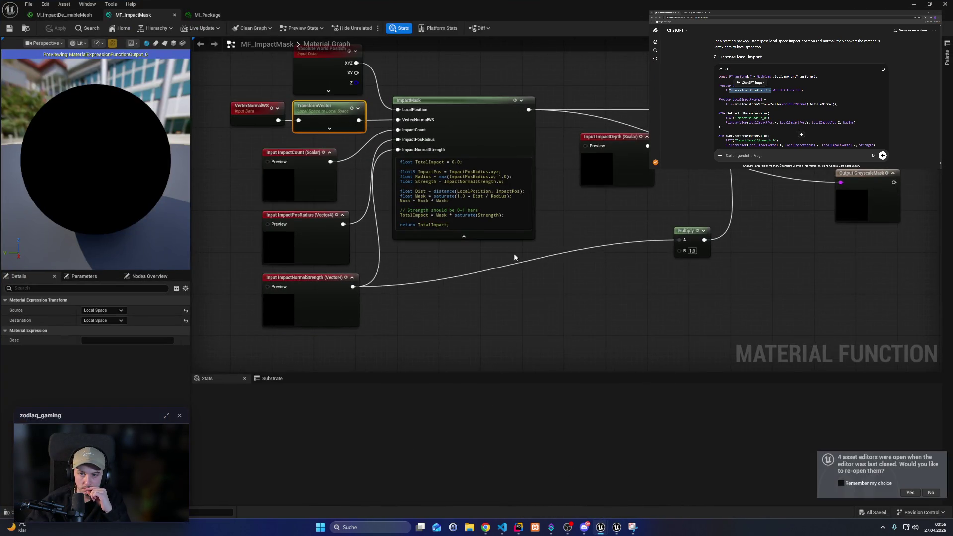
pyautogui.moveTo(692, 237); pyautogui.dragTo(696, 284)
pyautogui.moveTo(490, 251)
pyautogui.mouseDown()
pyautogui.moveTo(522, 262)
pyautogui.moveTo(721, 255)
pyautogui.moveTo(683, 265)
pyautogui.mouseUp()
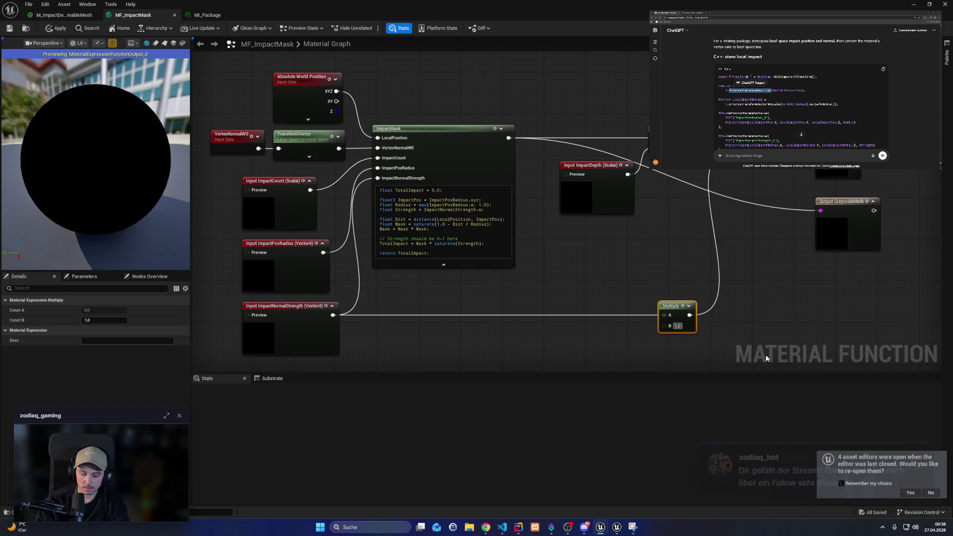
pyautogui.write('-')
pyautogui.press('Return')
pyautogui.click(58, 29)
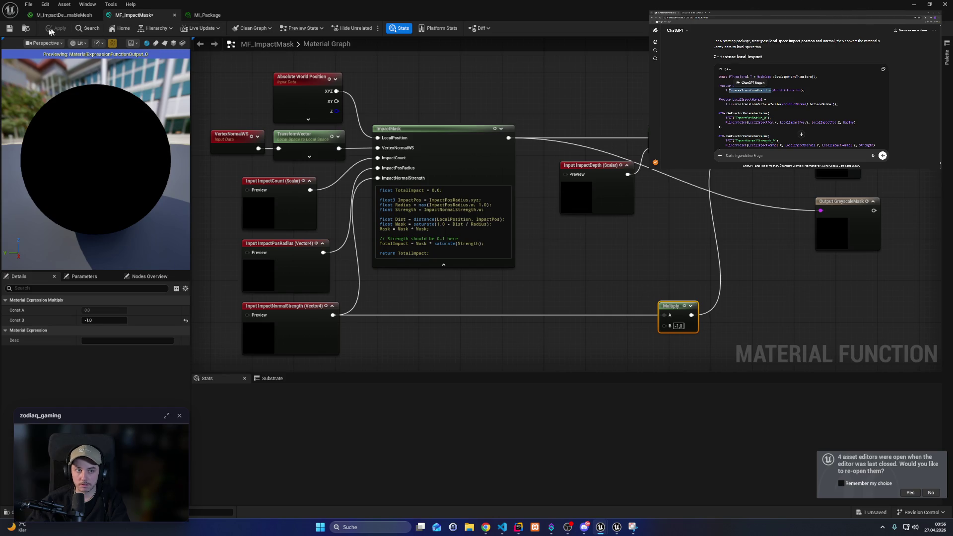
# Step: Check the inverted dents on the package in game, then return to the MF_ImpactMask editor
pyautogui.click(914, 4)
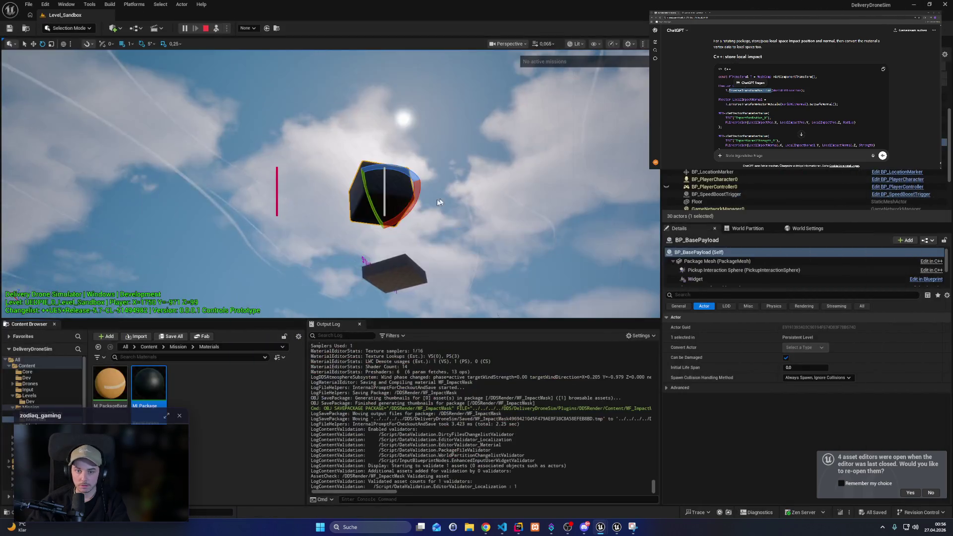
pyautogui.press('f')
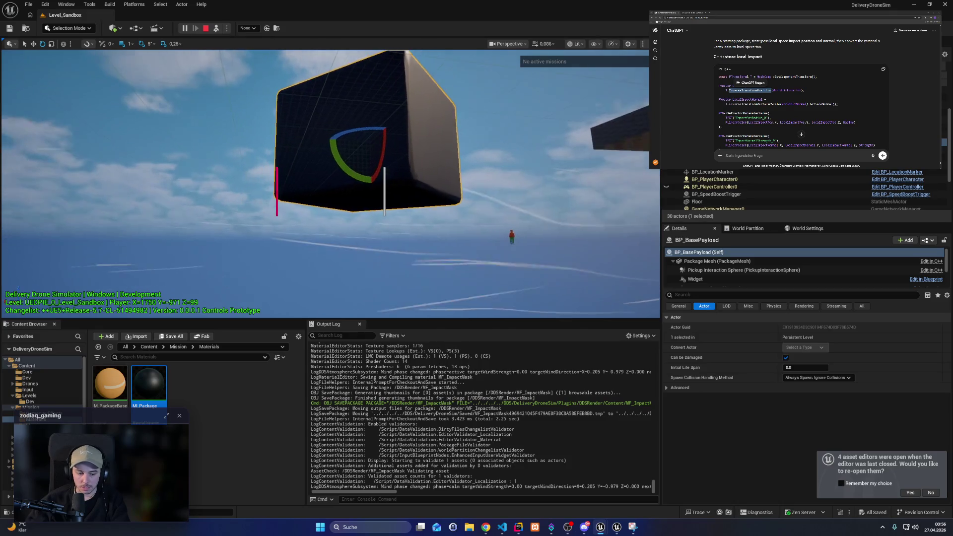
pyautogui.click(371, 185)
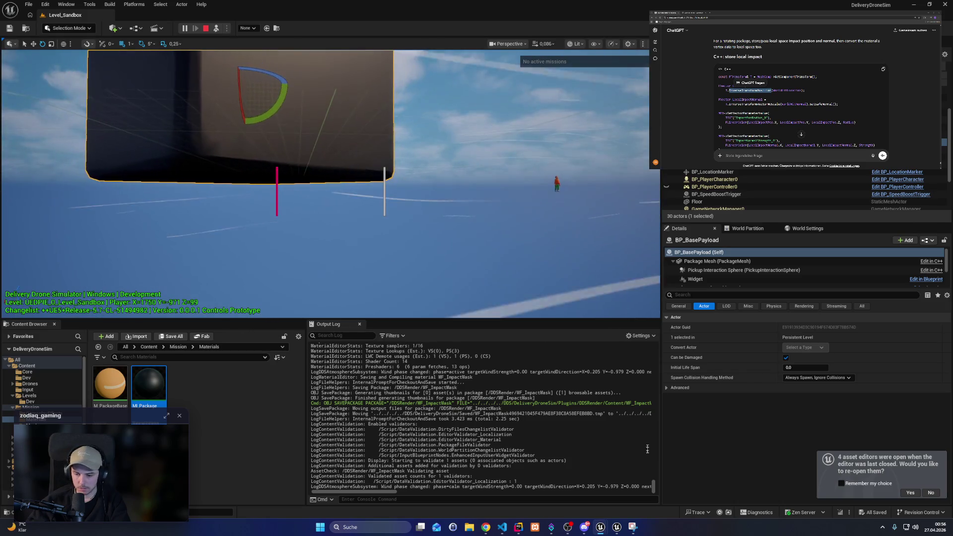
pyautogui.moveTo(600, 527)
pyautogui.click(632, 498)
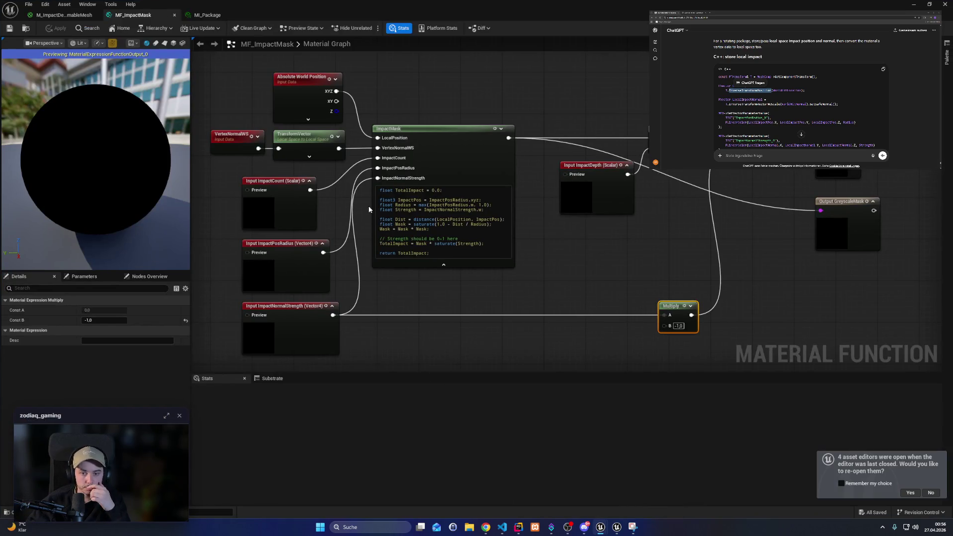
# Step: Set the vertex-normal TransformVector node's Source to World Space
pyautogui.moveTo(387, 97); pyautogui.dragTo(393, 84)
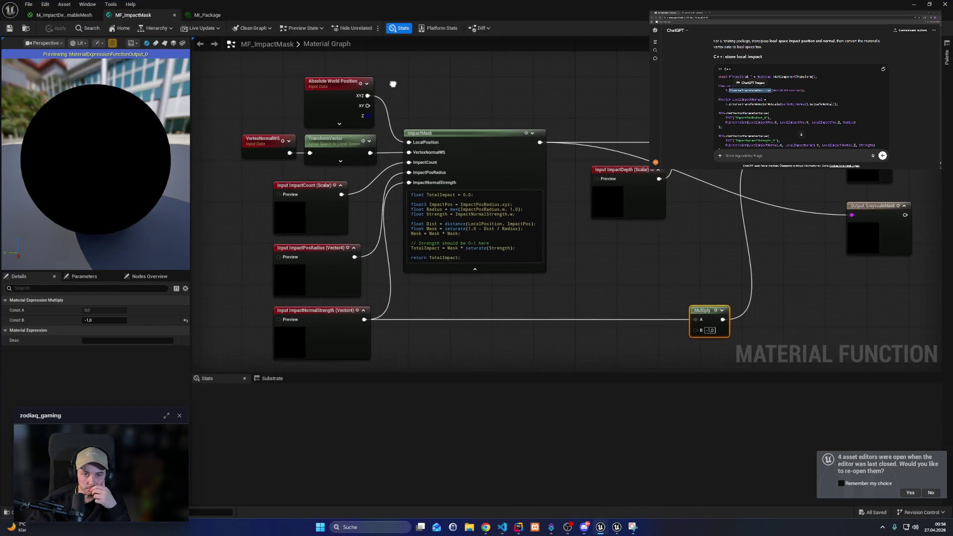
pyautogui.click(325, 151)
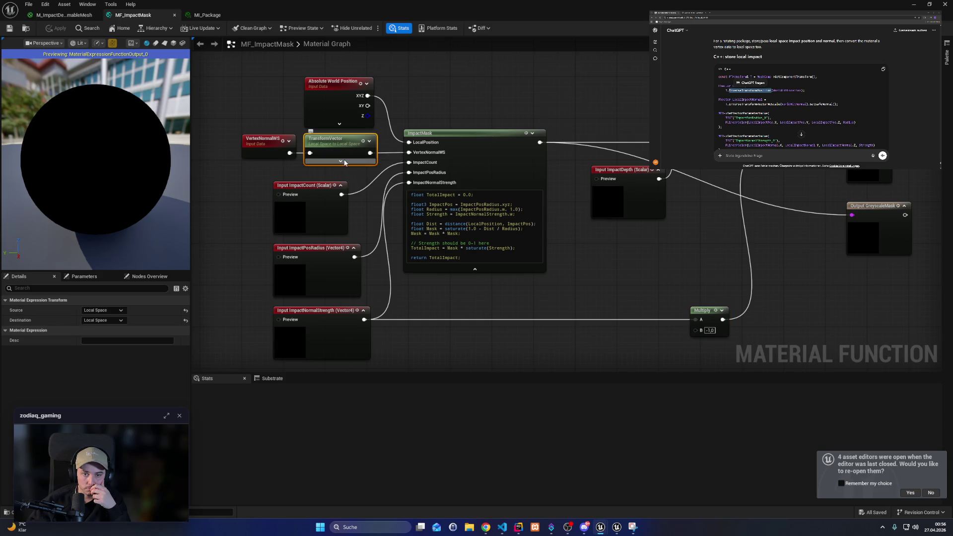
pyautogui.click(340, 161)
pyautogui.click(356, 170)
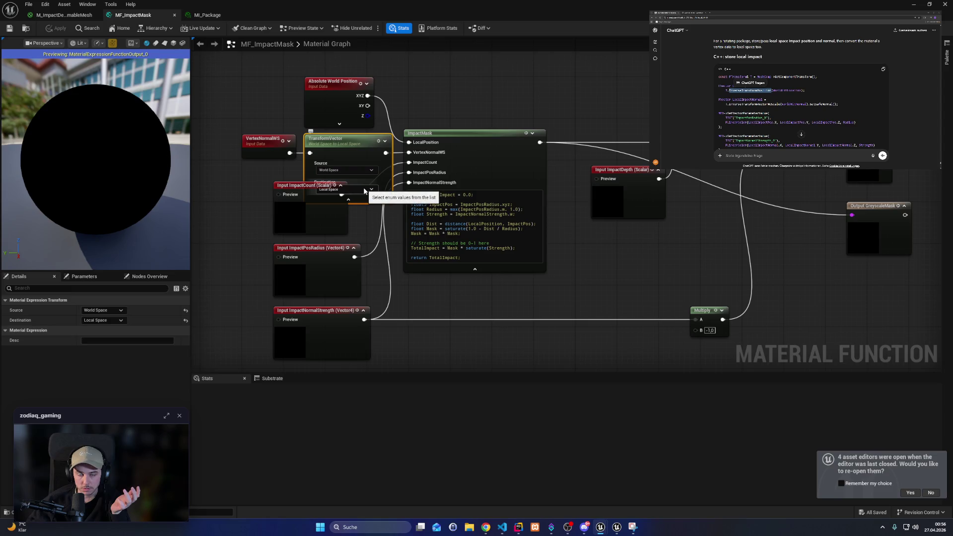
pyautogui.click(386, 143)
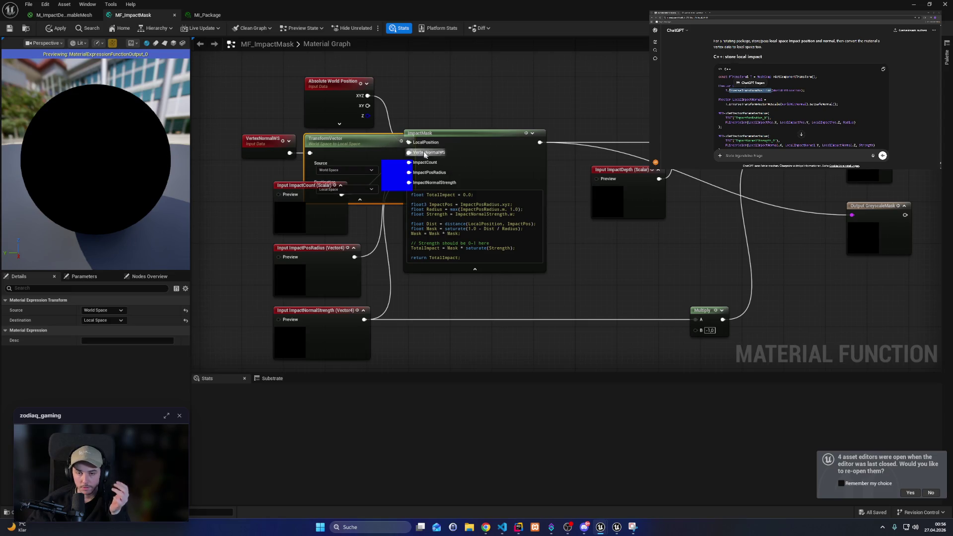
pyautogui.moveTo(406, 145); pyautogui.dragTo(409, 143)
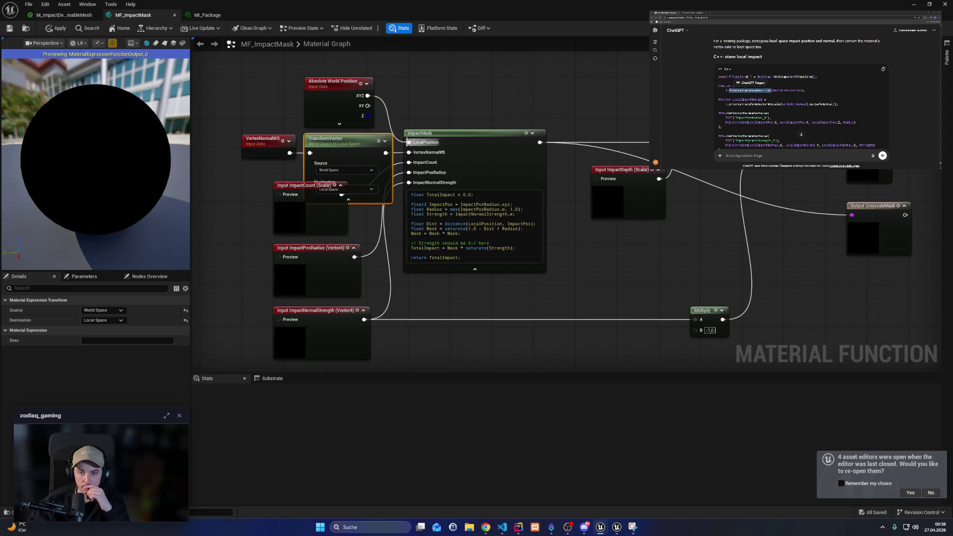
pyautogui.click(349, 199)
# Step: Route Absolute World Position XYZ through a duplicated World-to-Local TransformVector into LocalPosition, then test in game
pyautogui.moveTo(346, 102); pyautogui.dragTo(283, 87)
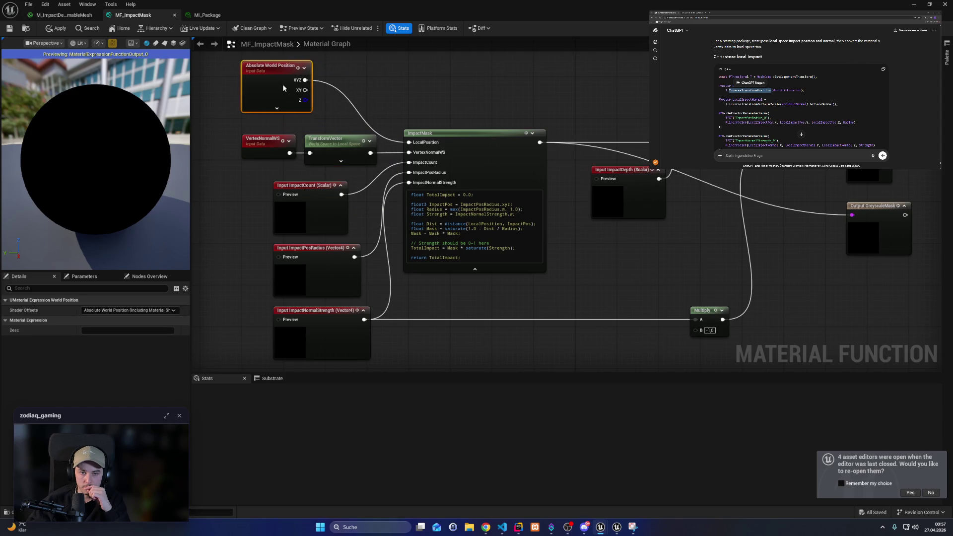
pyautogui.click(316, 143)
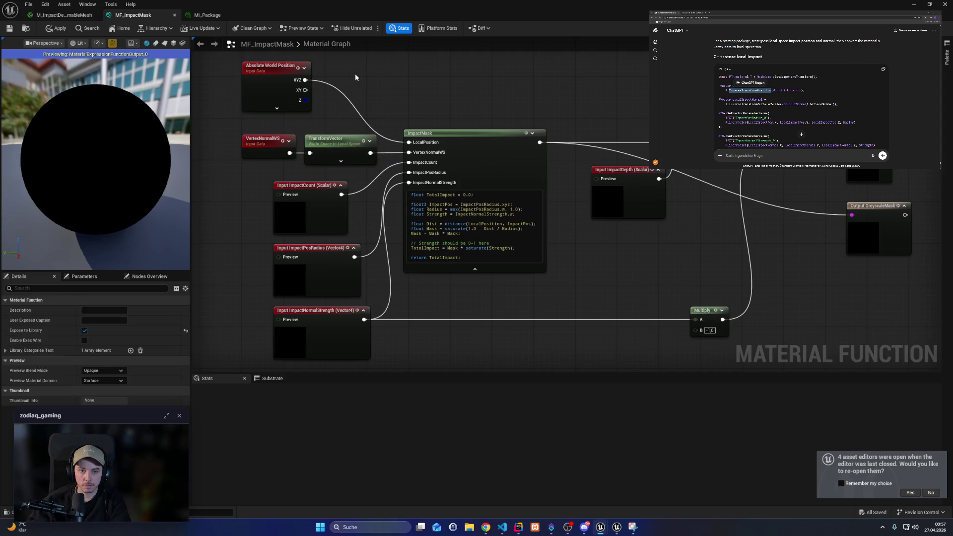
pyautogui.hotkey('ctrl', 'd')
pyautogui.moveTo(301, 82); pyautogui.dragTo(386, 102)
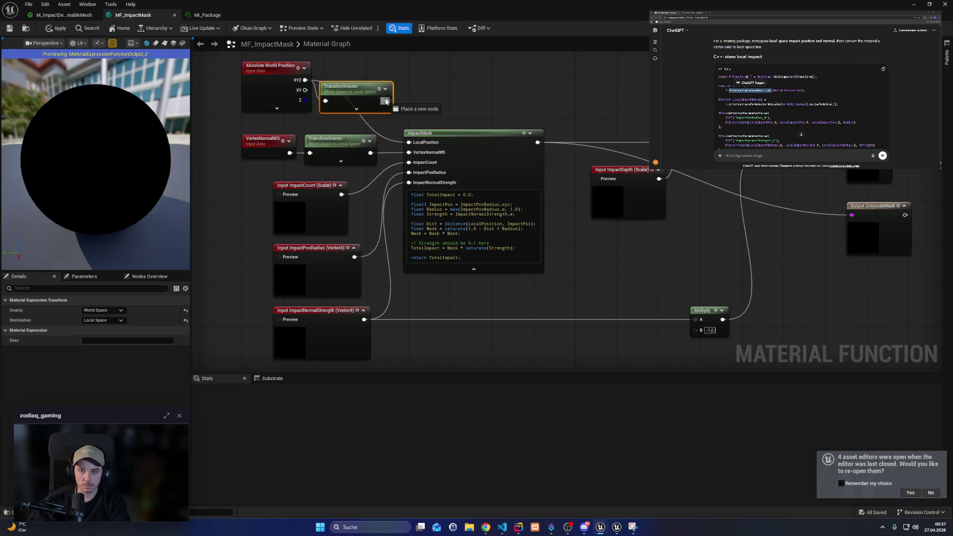
pyautogui.moveTo(424, 144); pyautogui.dragTo(423, 144)
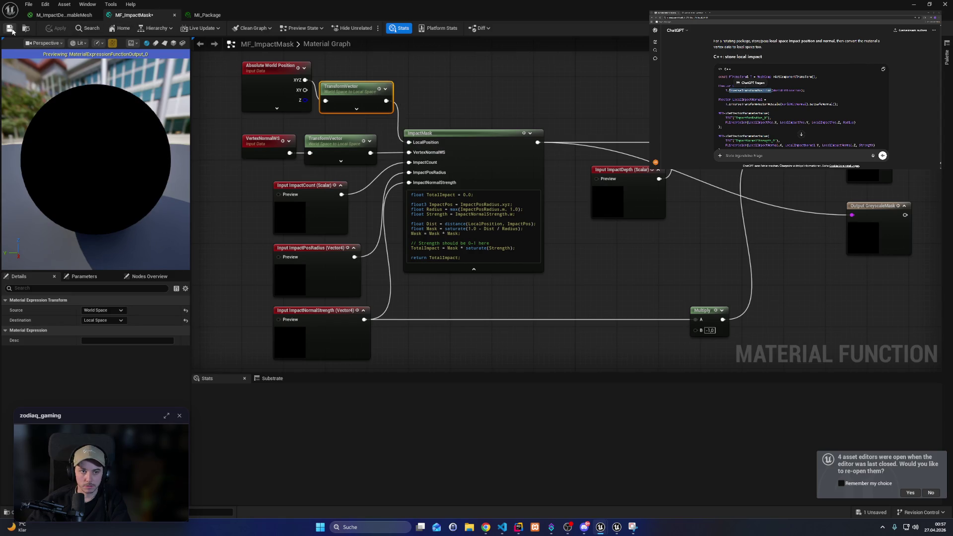
pyautogui.click(914, 4)
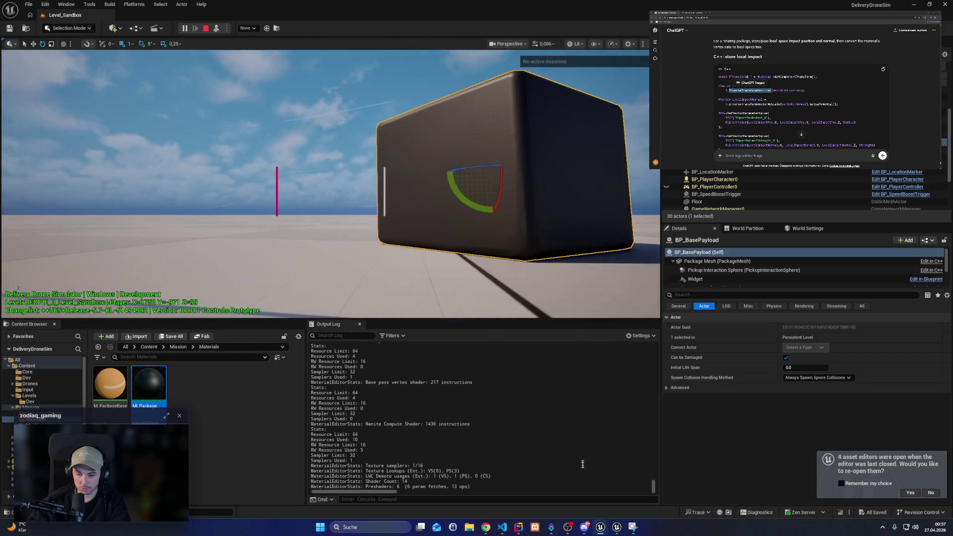
pyautogui.moveTo(600, 527)
pyautogui.click(660, 494)
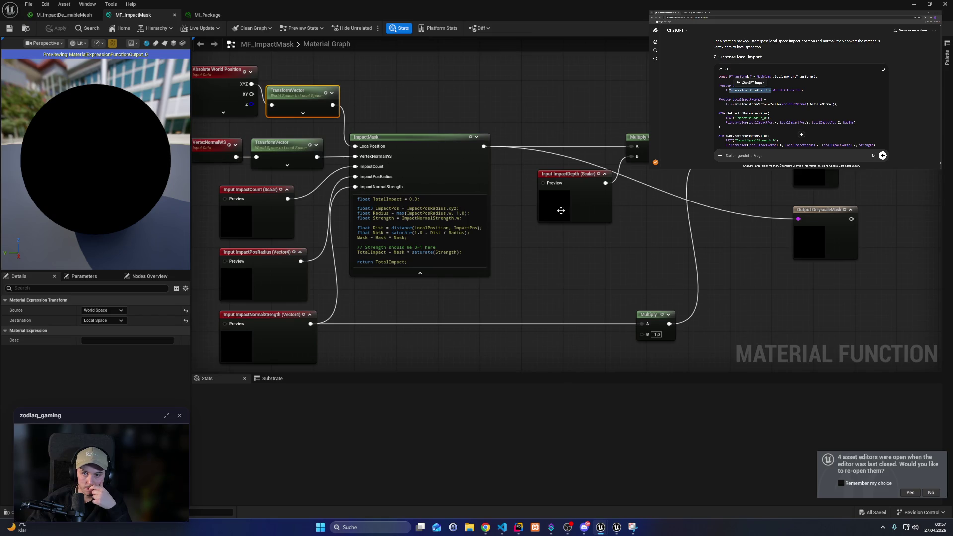
# Step: Lower the ImpactDepth node, review M_ImpactDeformableMesh's graph and preview sphere, then return to the level
pyautogui.moveTo(579, 183)
pyautogui.mouseDown()
pyautogui.moveTo(590, 205)
pyautogui.moveTo(578, 203)
pyautogui.mouseUp()
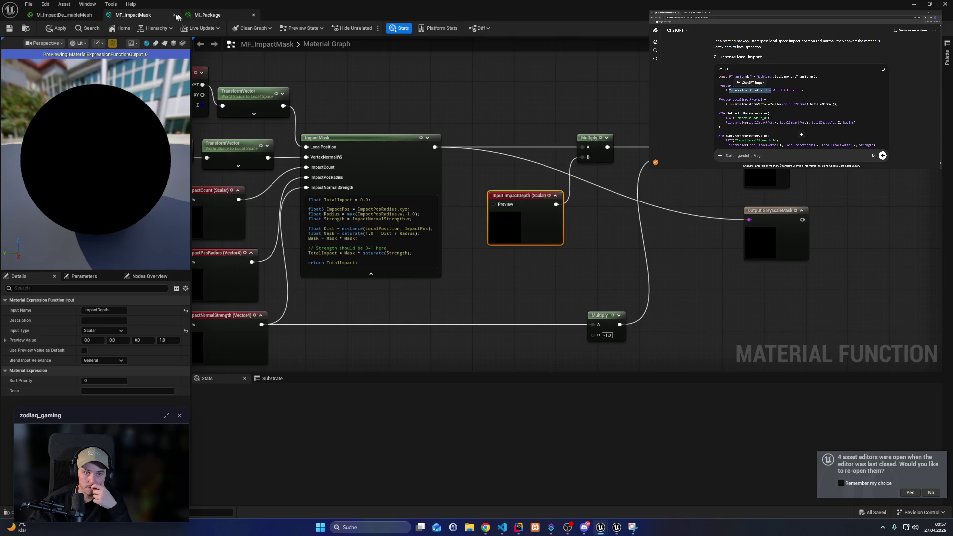
pyautogui.click(77, 18)
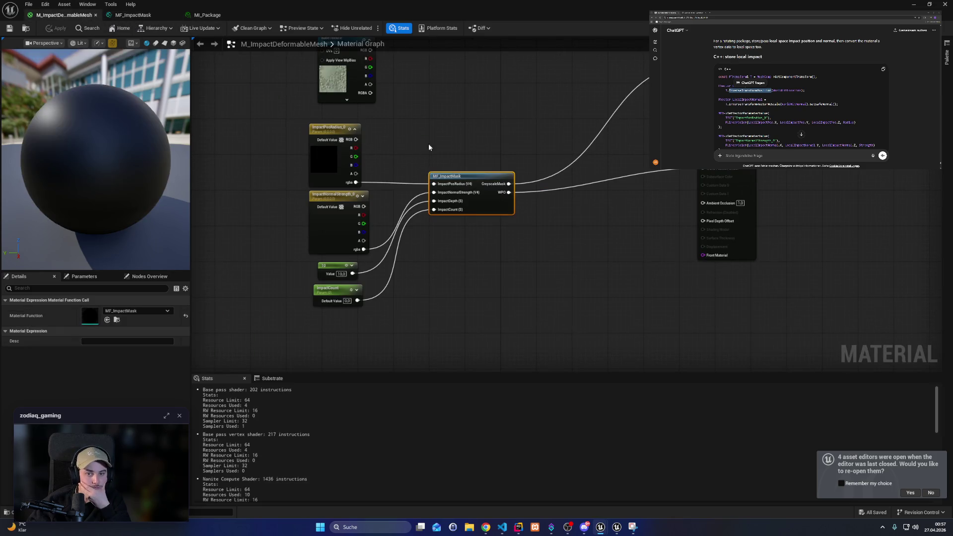
pyautogui.moveTo(429, 147); pyautogui.dragTo(405, 175)
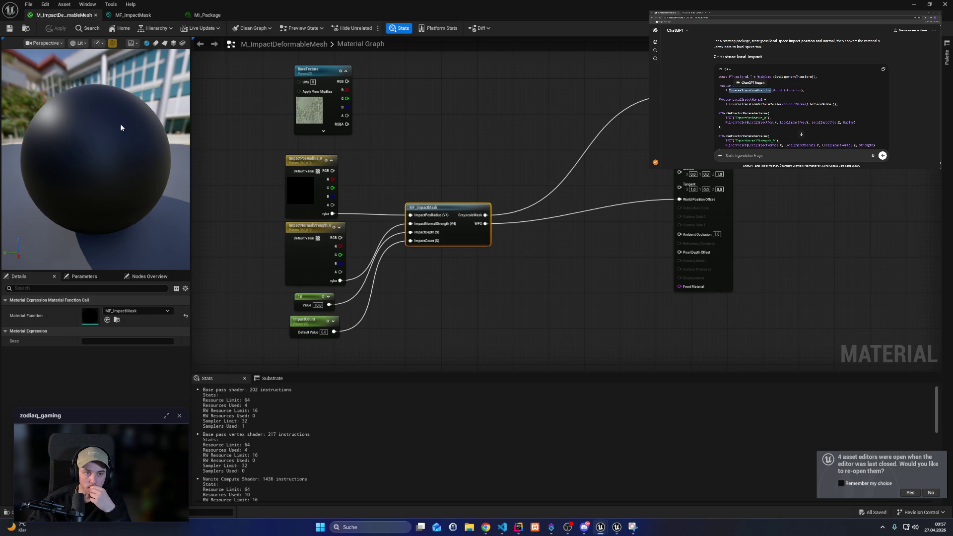
pyautogui.moveTo(120, 128); pyautogui.dragTo(121, 128)
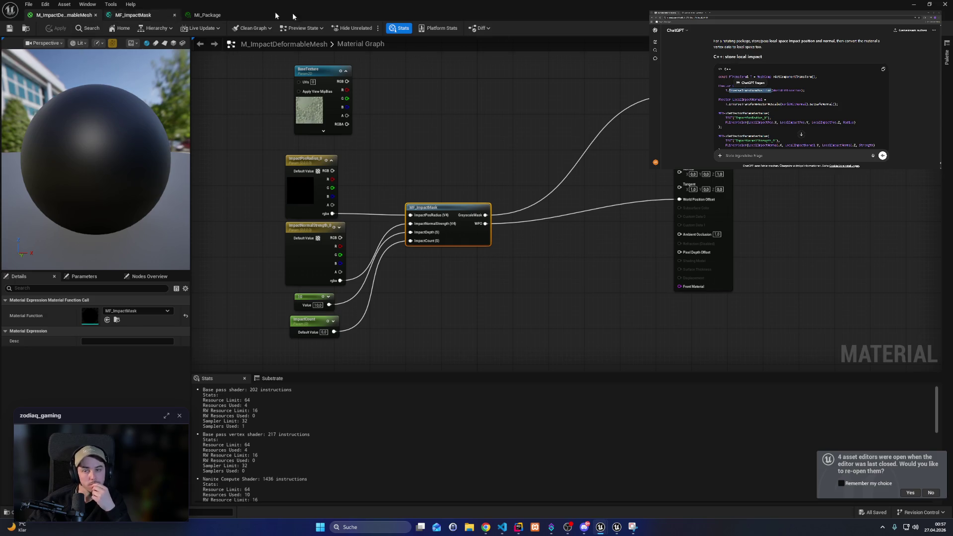
pyautogui.click(930, 5)
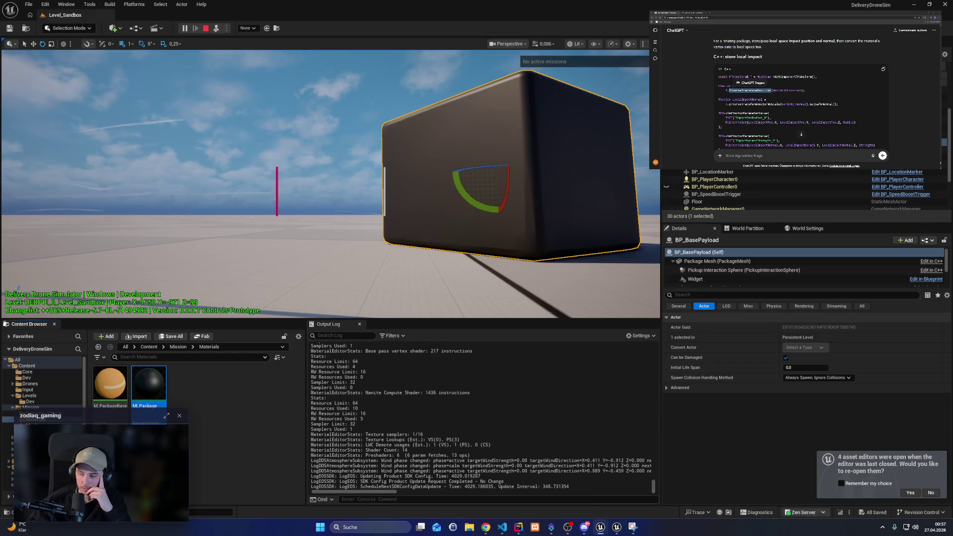
# Step: Zoom in and out on the dark package in the running level
pyautogui.scroll(-1, 802, 99)
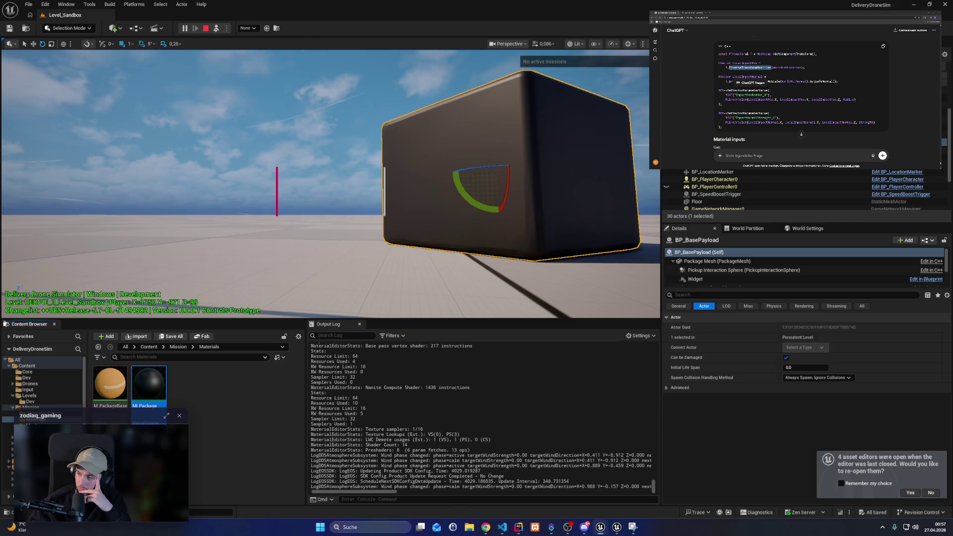
pyautogui.scroll(1, 802, 99)
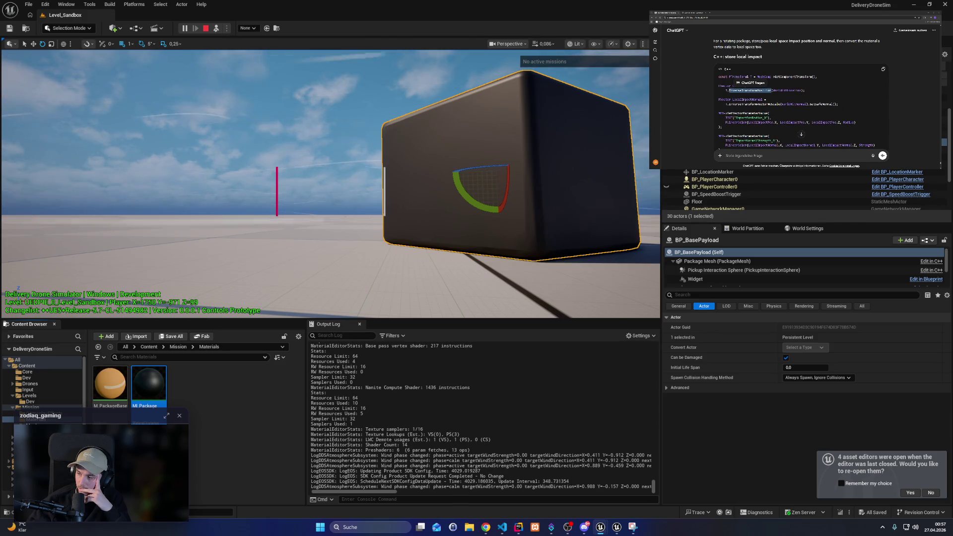
pyautogui.scroll(1, 802, 134)
pyautogui.scroll(-5, 802, 134)
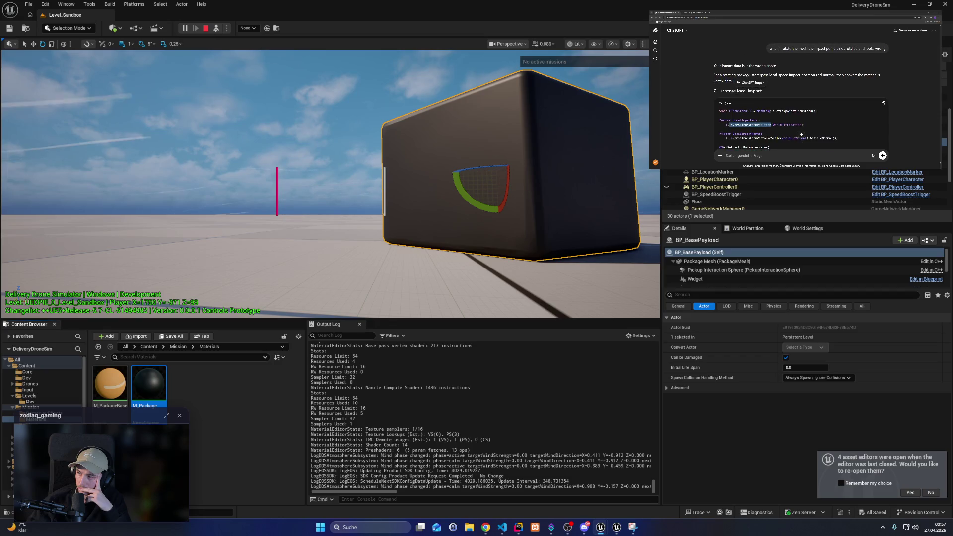
pyautogui.scroll(1, 801, 134)
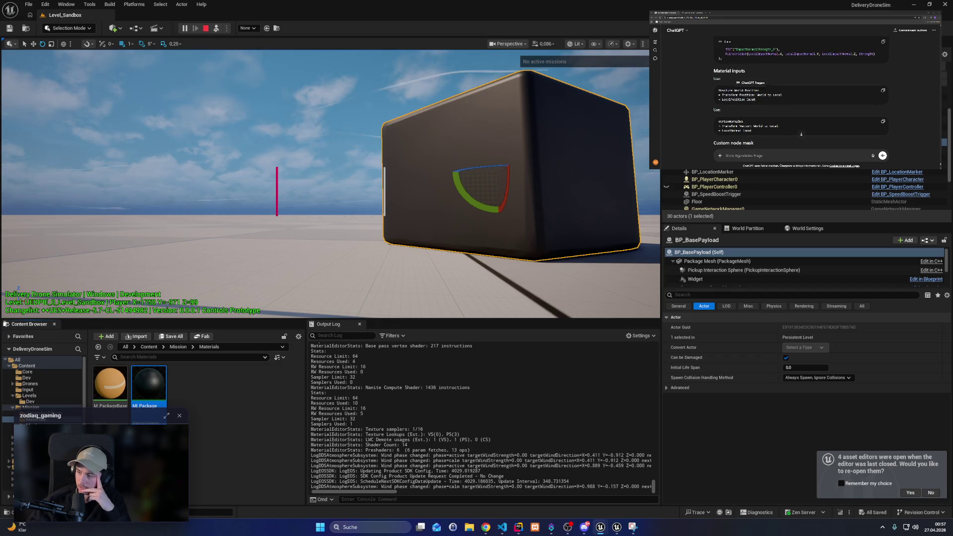
pyautogui.scroll(1, 801, 134)
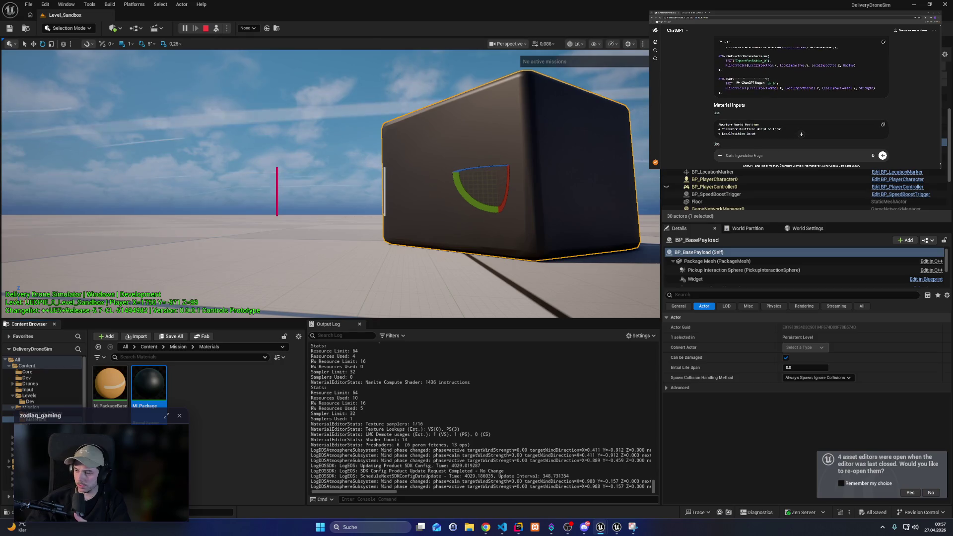
pyautogui.scroll(-1, 802, 134)
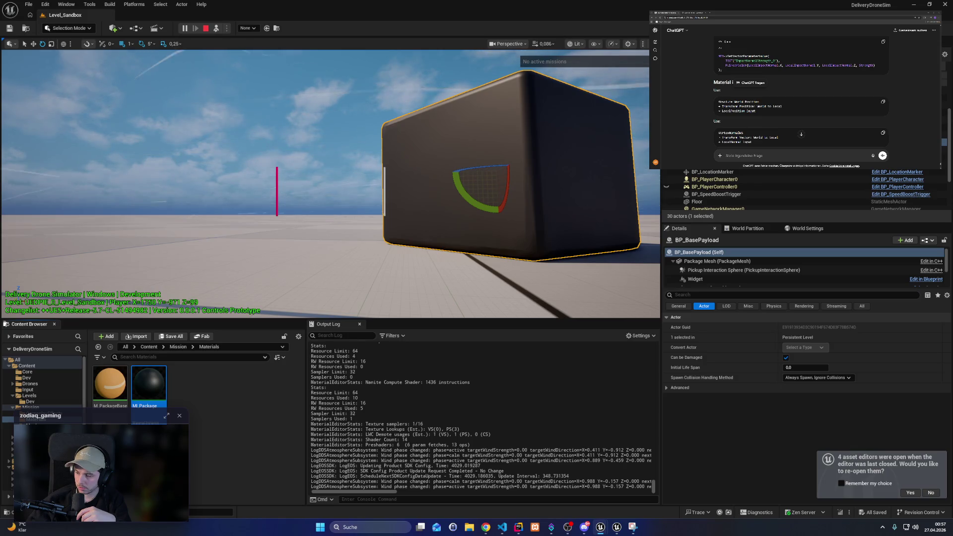
pyautogui.scroll(-2, 802, 134)
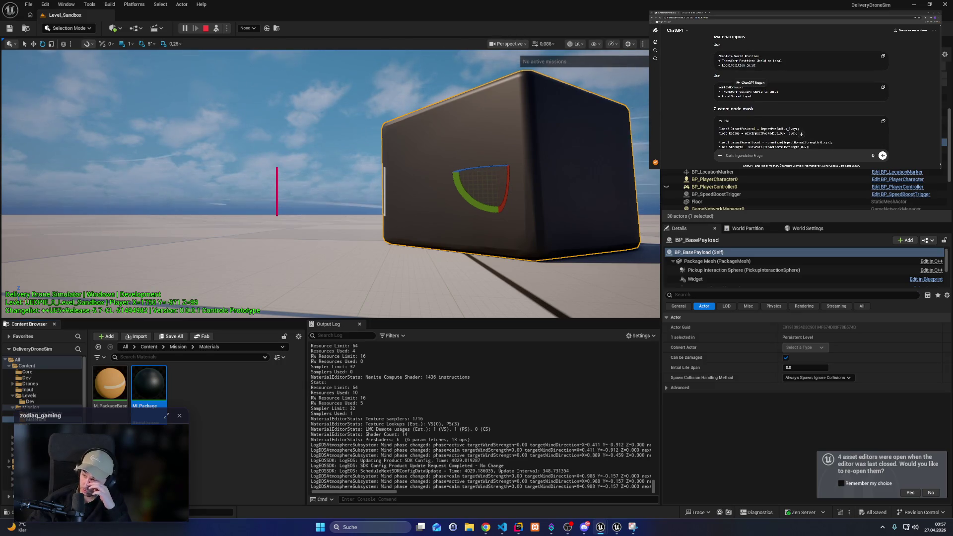
# Step: Bring the M_ImpactDeformableMesh material editor back to the front
pyautogui.click(618, 527)
pyautogui.moveTo(600, 527)
pyautogui.click(601, 484)
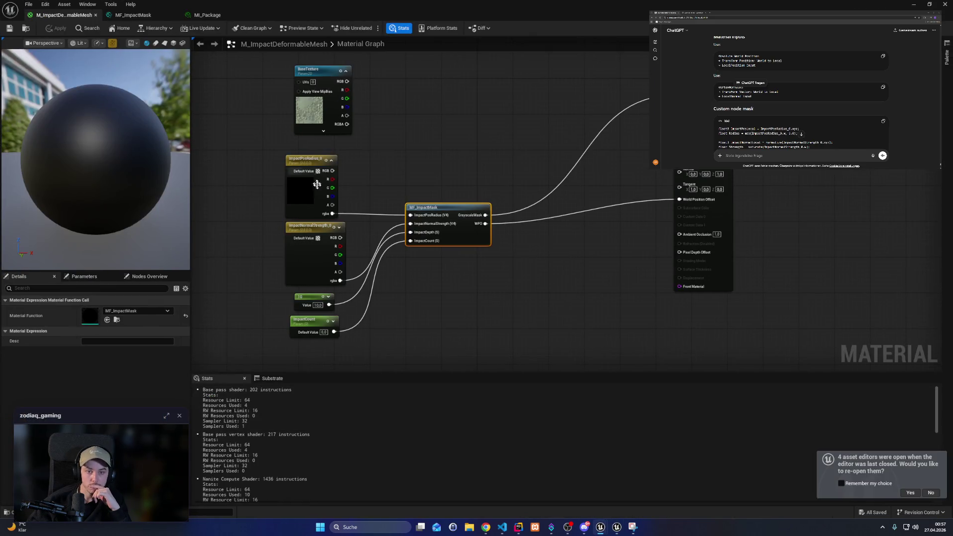
# Step: Open MF_ImpactMask and check the VertexNormalWS TransformVector's source and destination spaces
pyautogui.scroll(1, 323, 208)
pyautogui.doubleClick(483, 205)
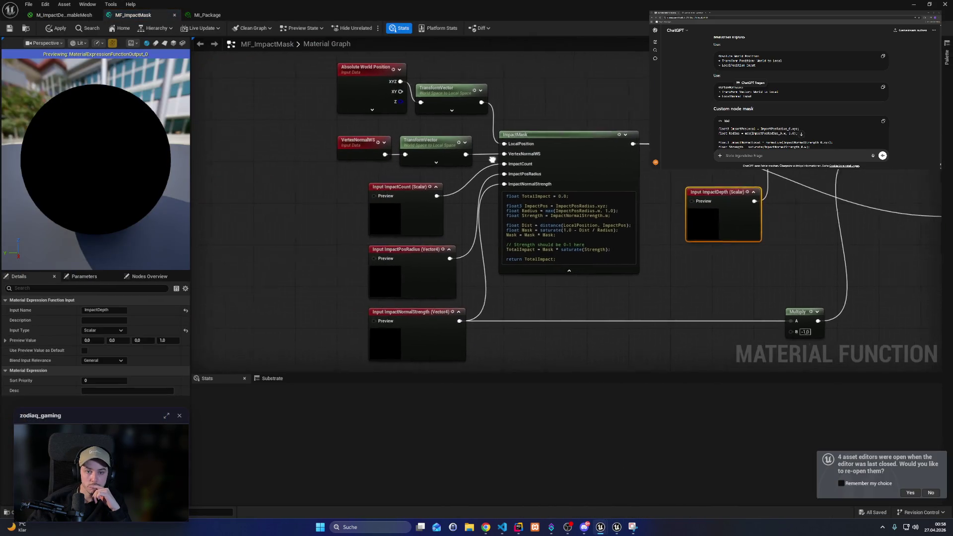
pyautogui.moveTo(309, 161)
pyautogui.mouseDown()
pyautogui.moveTo(341, 179)
pyautogui.moveTo(404, 187)
pyautogui.moveTo(383, 189)
pyautogui.mouseUp()
pyautogui.click(446, 183)
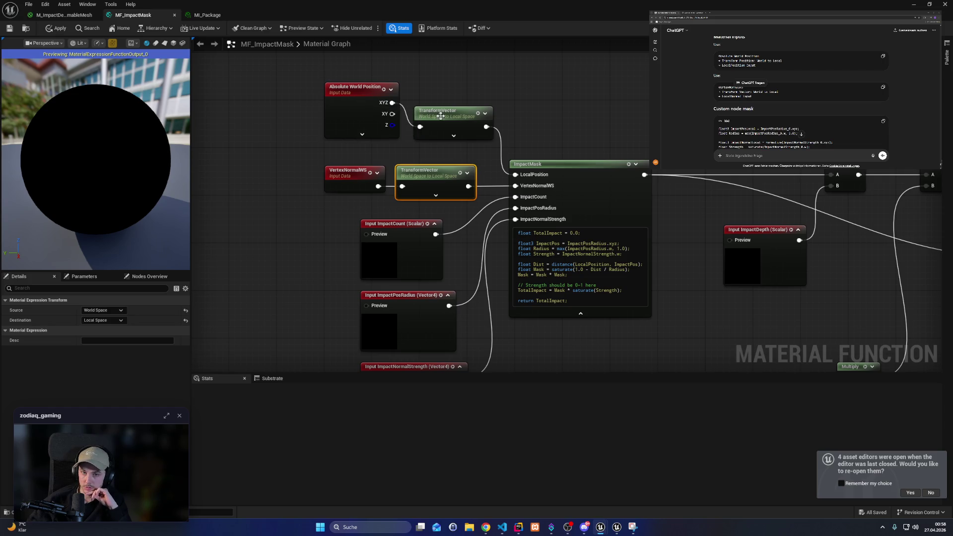
pyautogui.moveTo(447, 114); pyautogui.dragTo(446, 89)
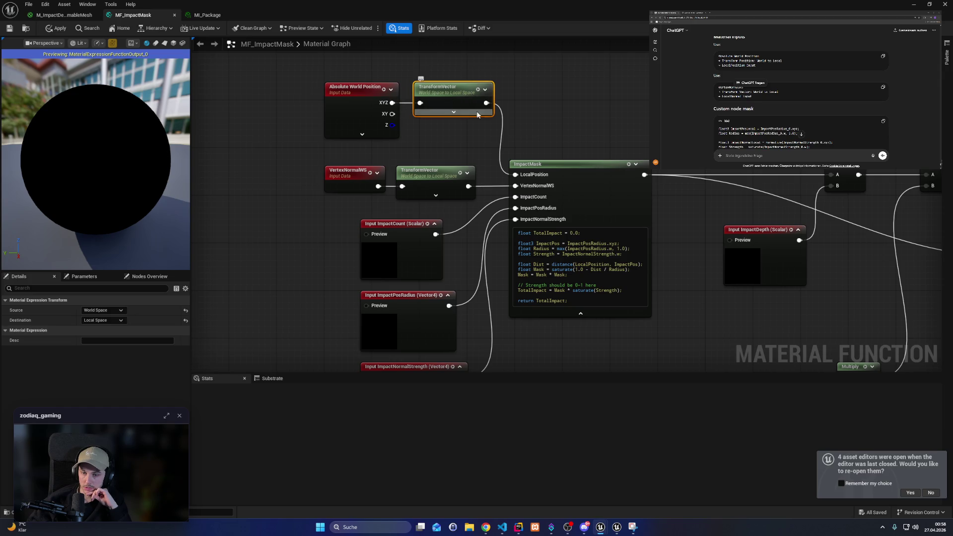
# Step: Copy the new local-space facing-mask code and select all of the ImpactMask node's existing code
pyautogui.click(584, 199)
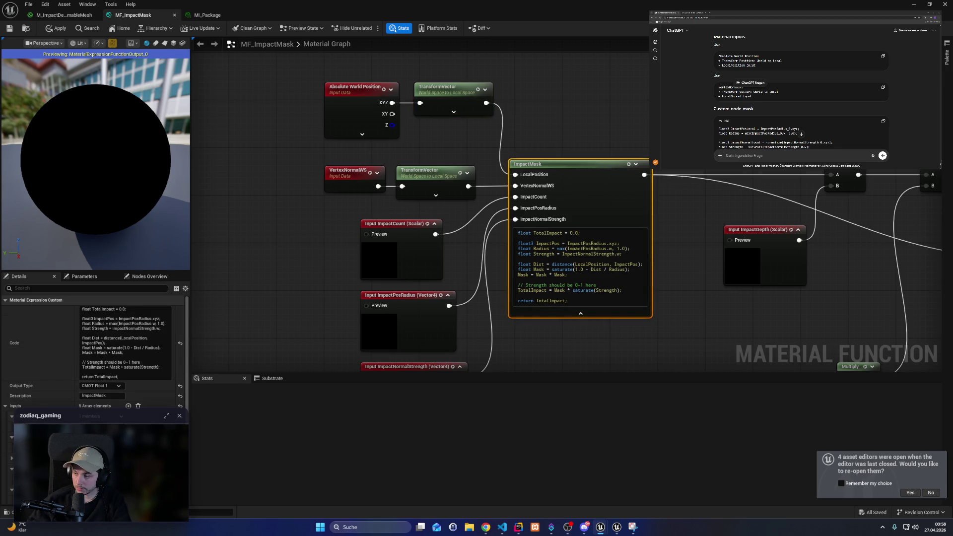
pyautogui.scroll(-3, 800, 94)
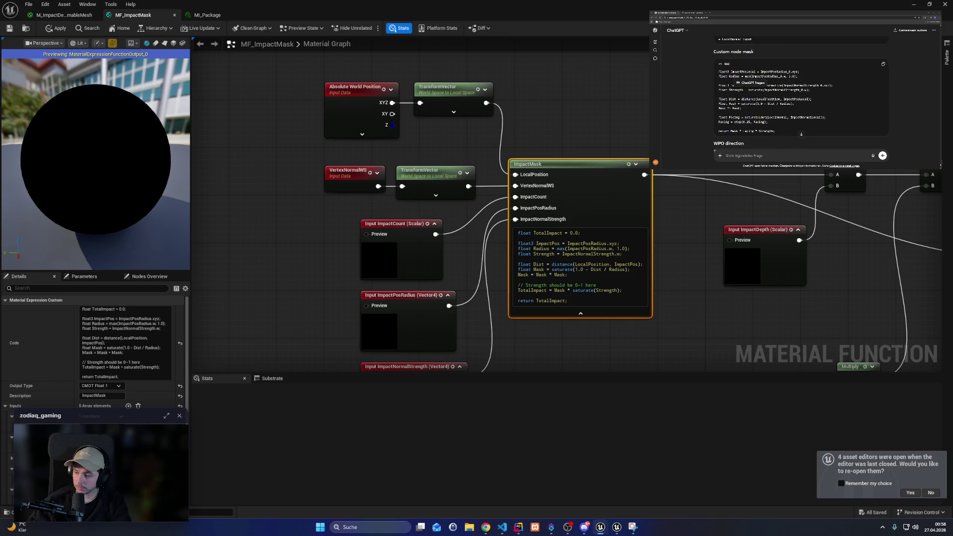
pyautogui.moveTo(776, 132)
pyautogui.mouseDown()
pyautogui.moveTo(716, 89)
pyautogui.moveTo(711, 71)
pyautogui.mouseUp()
pyautogui.click(778, 113)
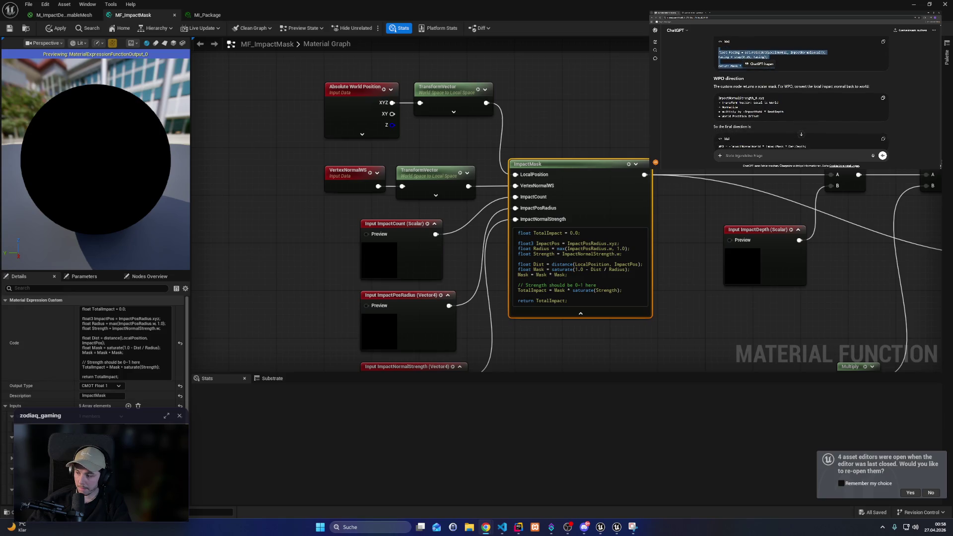
pyautogui.hotkey('ctrl', 'a')
# Step: Paste the new code into ImpactMask, apply it, and check M_ImpactDeformableMesh for compile errors
pyautogui.hotkey('ctrl', 'v')
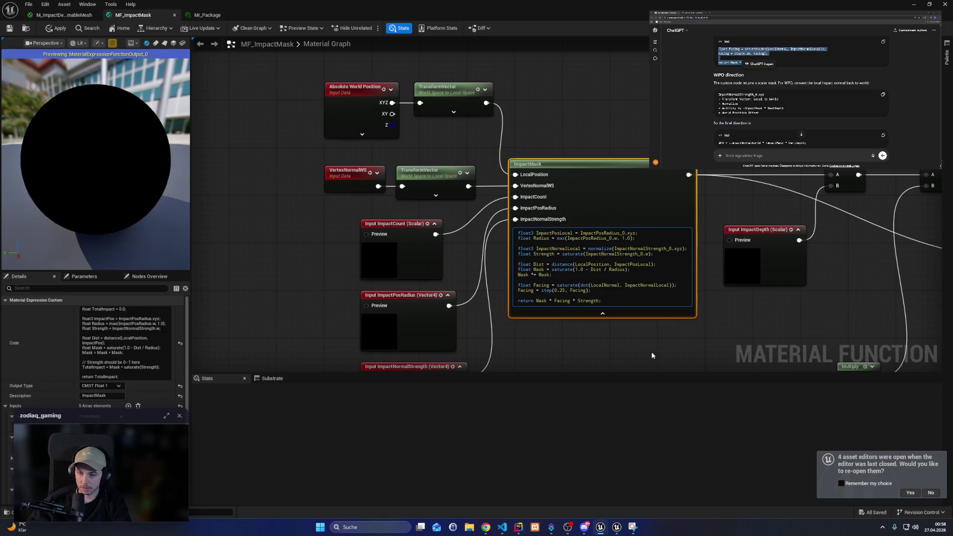
pyautogui.click(652, 356)
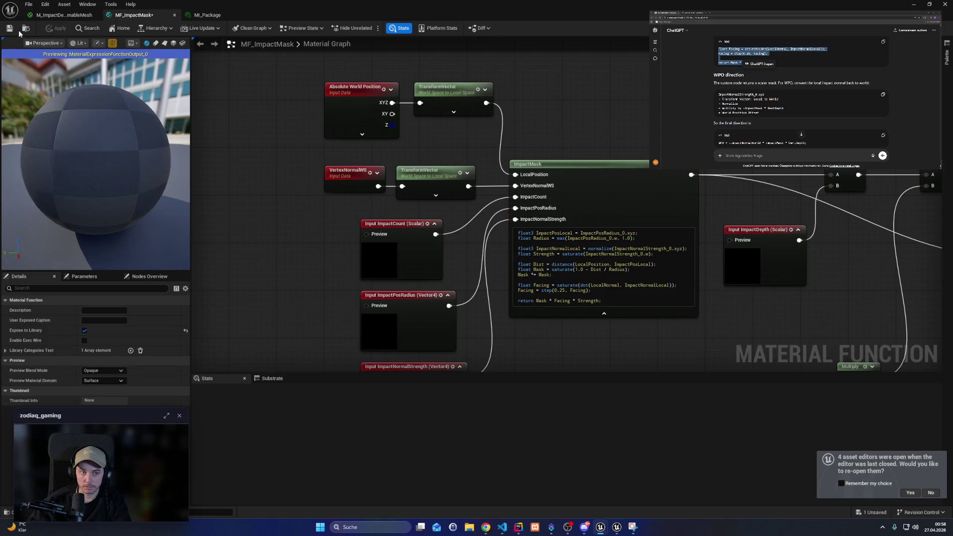
pyautogui.click(63, 14)
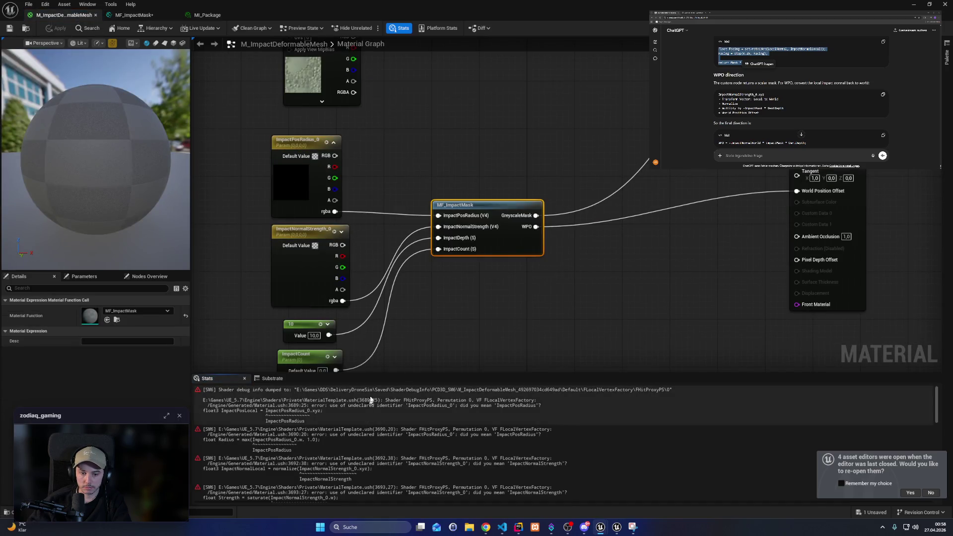
# Step: Remove the _0 suffix from the ImpactPosRadius and ImpactNormalStrength references in the code
pyautogui.doubleClick(493, 205)
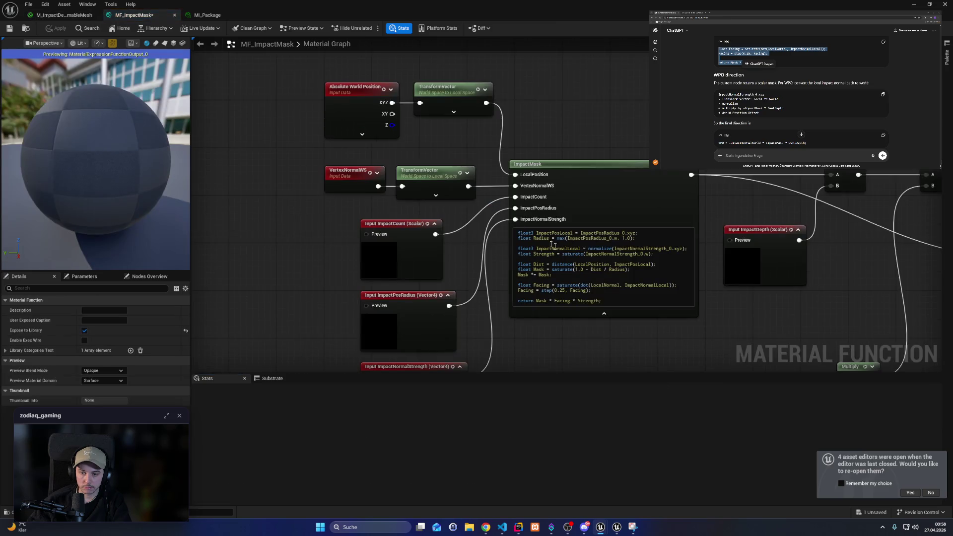
pyautogui.click(624, 233)
pyautogui.press('BackSpace')
pyautogui.press('BackSpace')
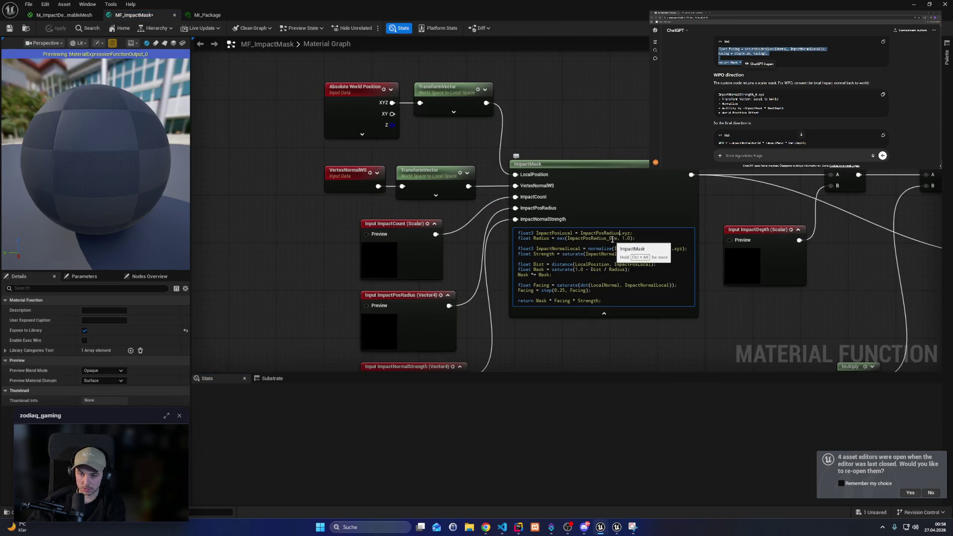
pyautogui.click(612, 238)
pyautogui.press('BackSpace')
pyautogui.press('BackSpace')
pyautogui.click(666, 248)
pyautogui.press('BackSpace')
pyautogui.press('BackSpace')
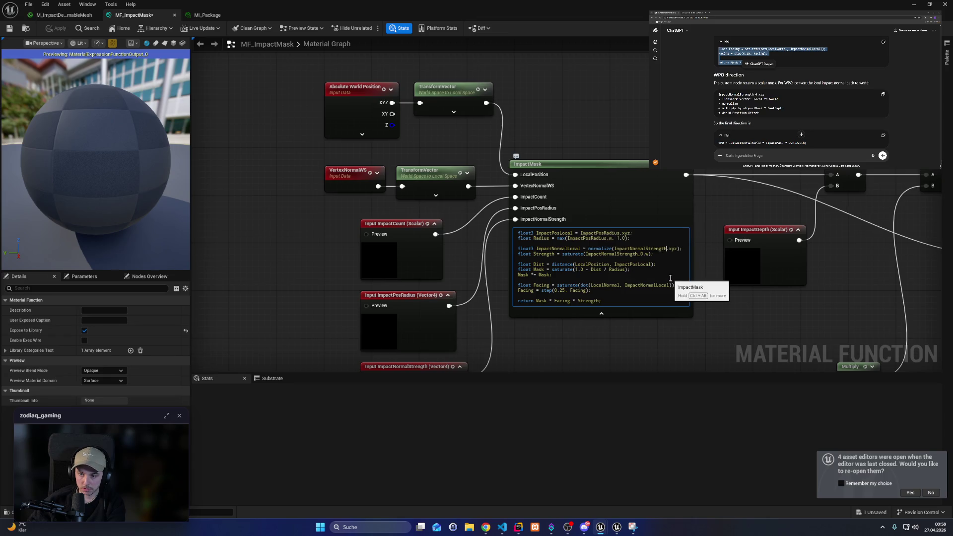
pyautogui.click(648, 274)
pyautogui.click(647, 253)
pyautogui.press('BackSpace')
pyautogui.press('BackSpace')
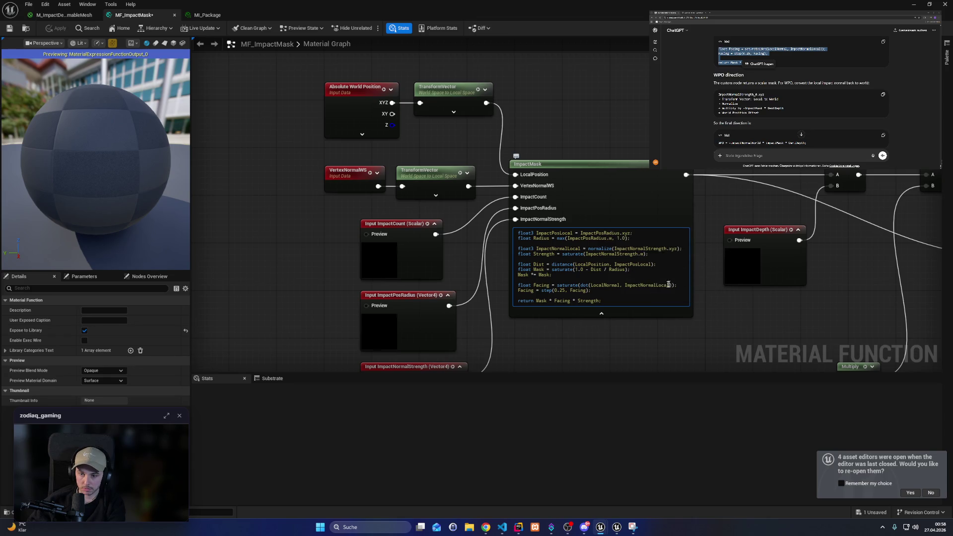
pyautogui.click(518, 224)
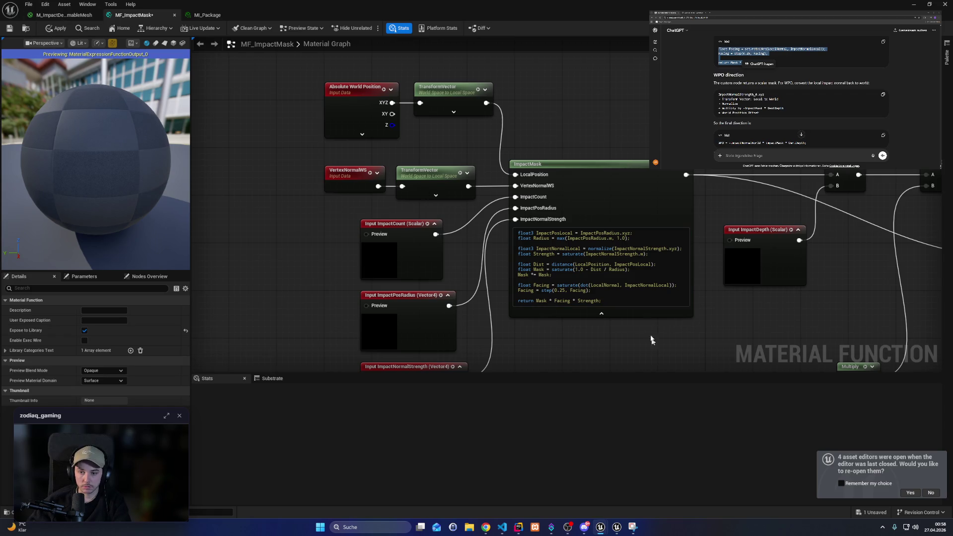
# Step: Rename ImpactMask's VertexNormalWS input to LocalNormal and recheck M_ImpactDeformableMesh
pyautogui.click(63, 15)
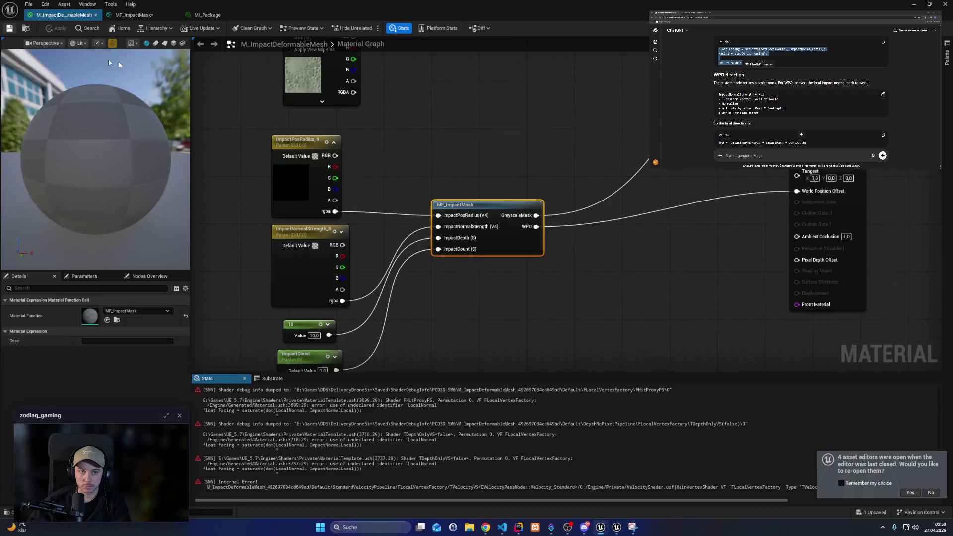
pyautogui.click(134, 15)
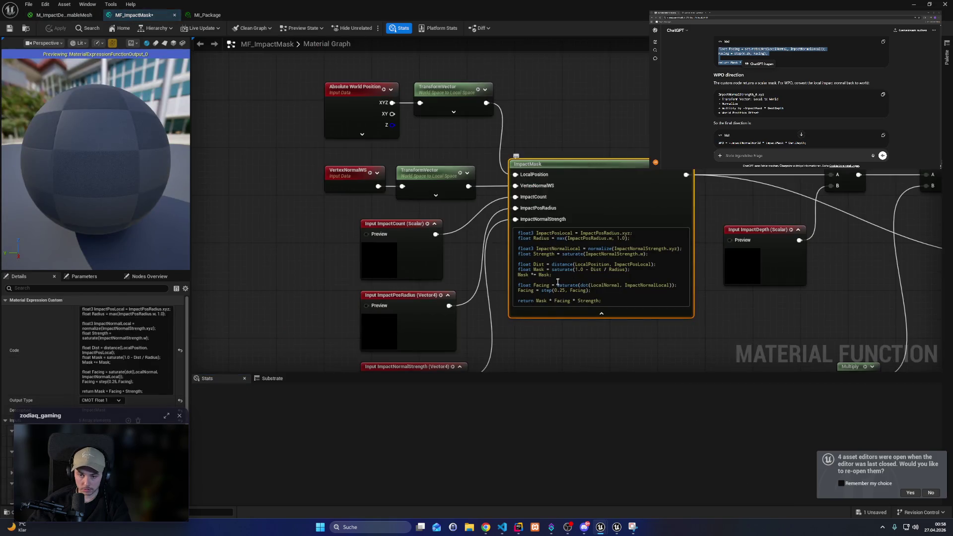
pyautogui.click(62, 15)
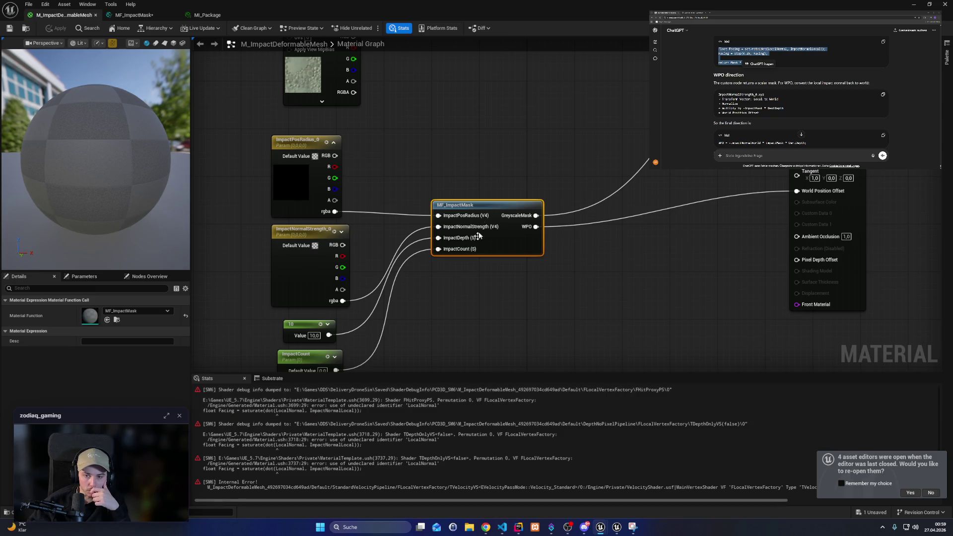
pyautogui.doubleClick(490, 208)
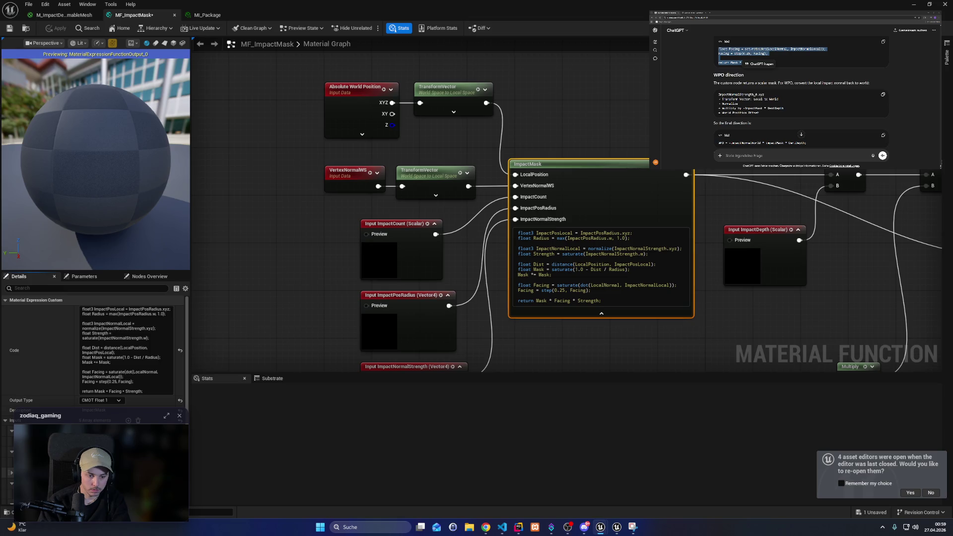
pyautogui.press('Return')
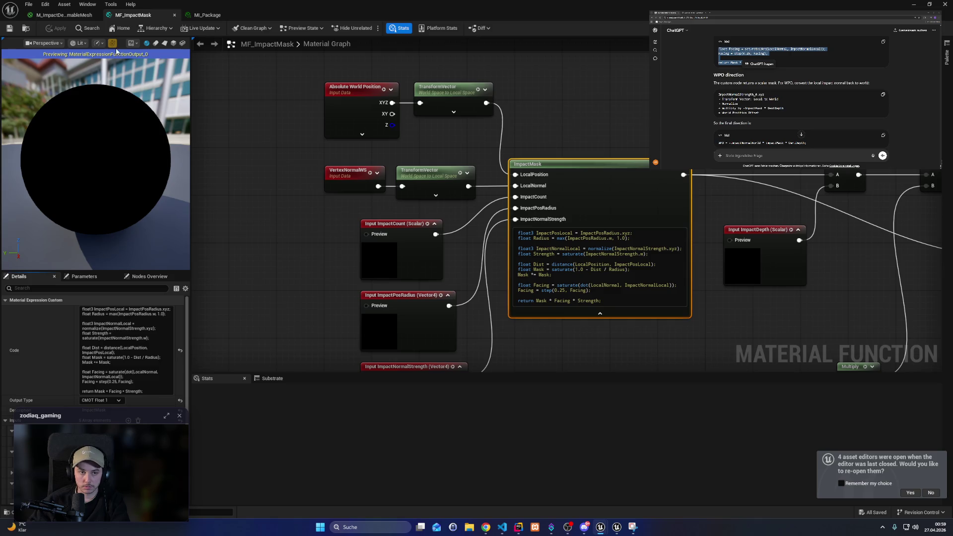
pyautogui.click(70, 15)
# Step: Hide the material editor and return to the player's view in the running session
pyautogui.click(917, 4)
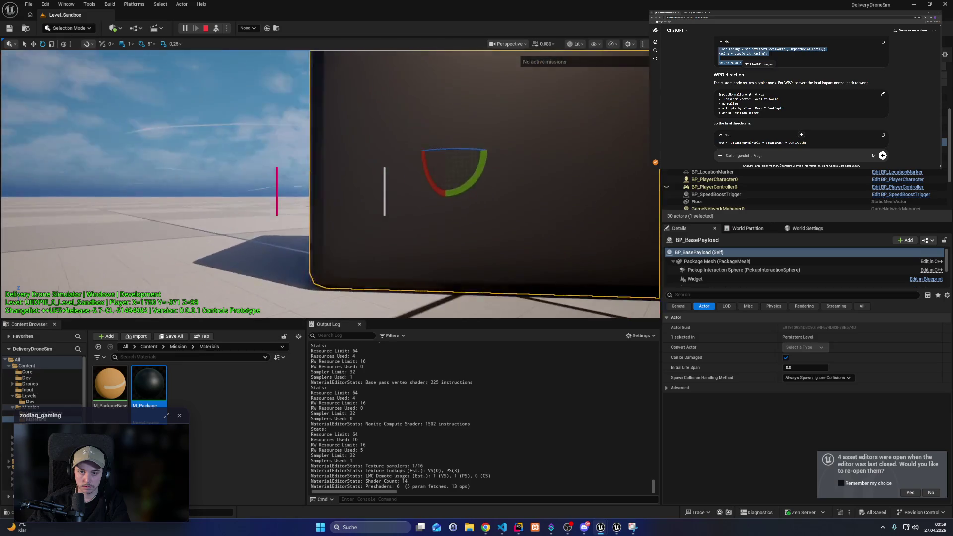
pyautogui.scroll(3, 446, 117)
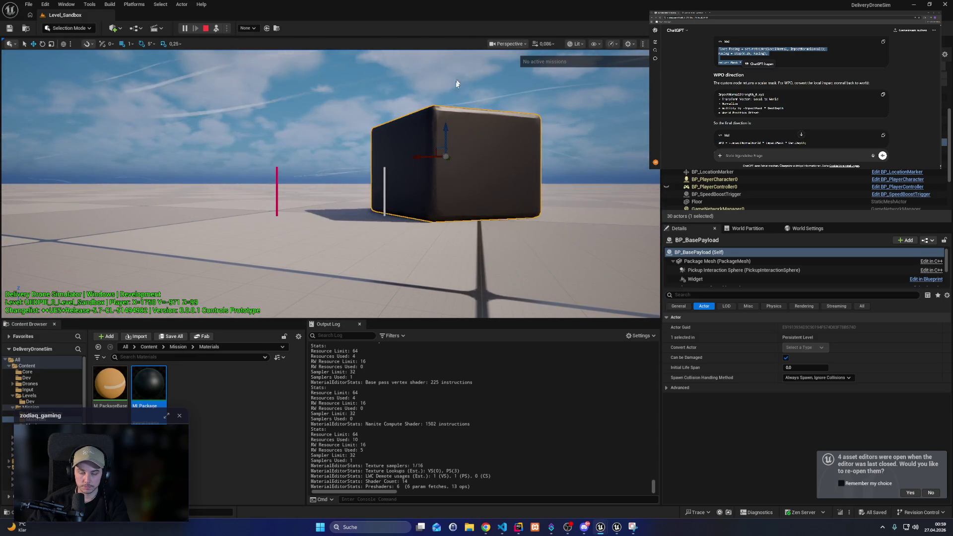
pyautogui.scroll(-2, 330, 183)
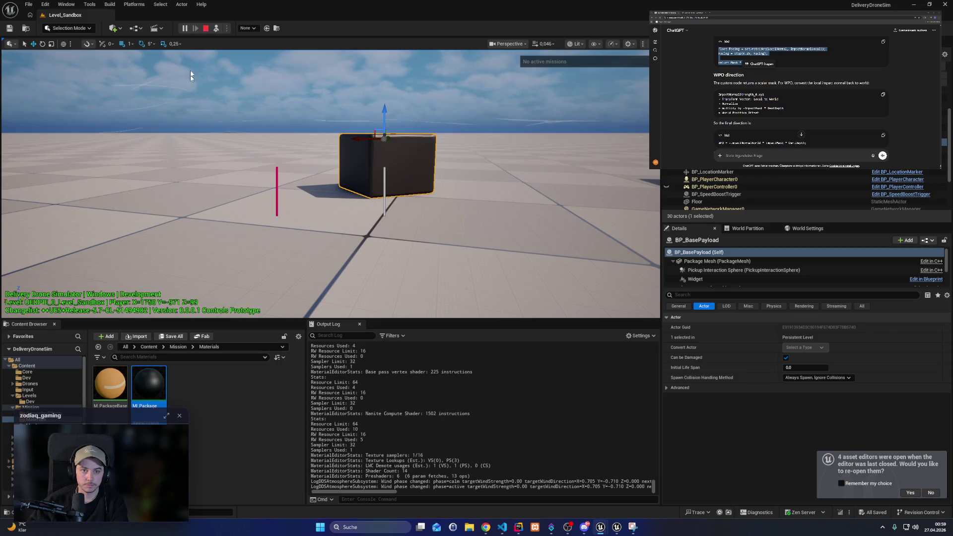
pyautogui.click(216, 28)
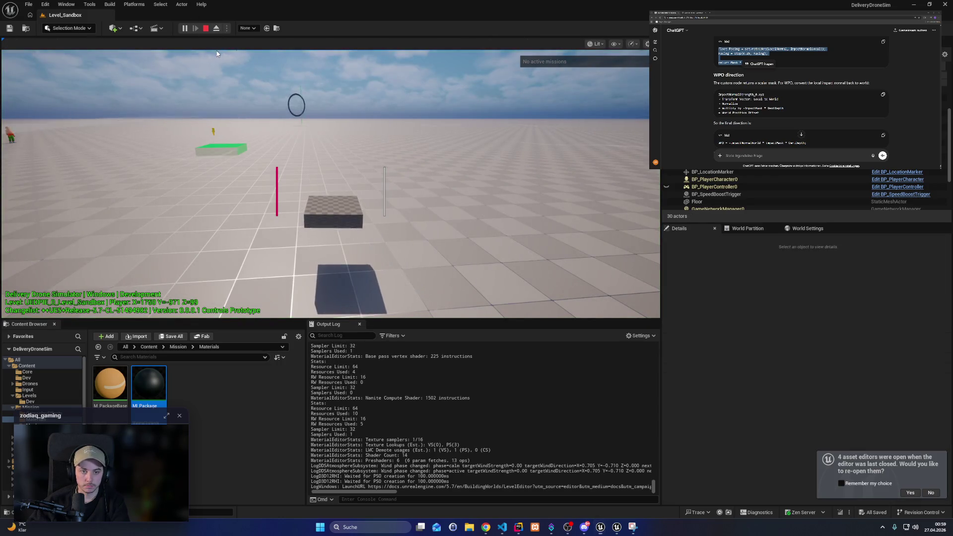
# Step: Switch the game view to wireframe (F1) and fly the drone across the level, climbing higher
pyautogui.click(287, 165)
pyautogui.press('F1')
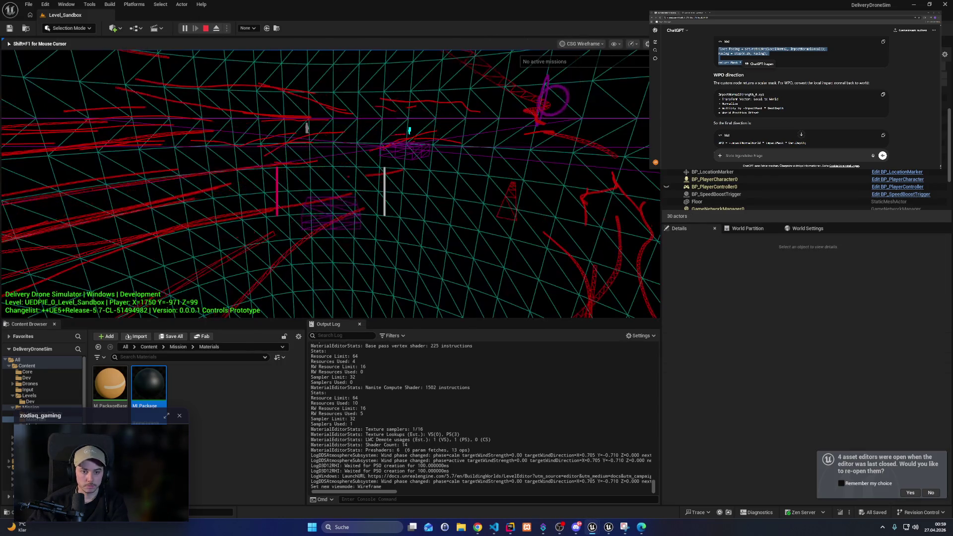
pyautogui.press('w')
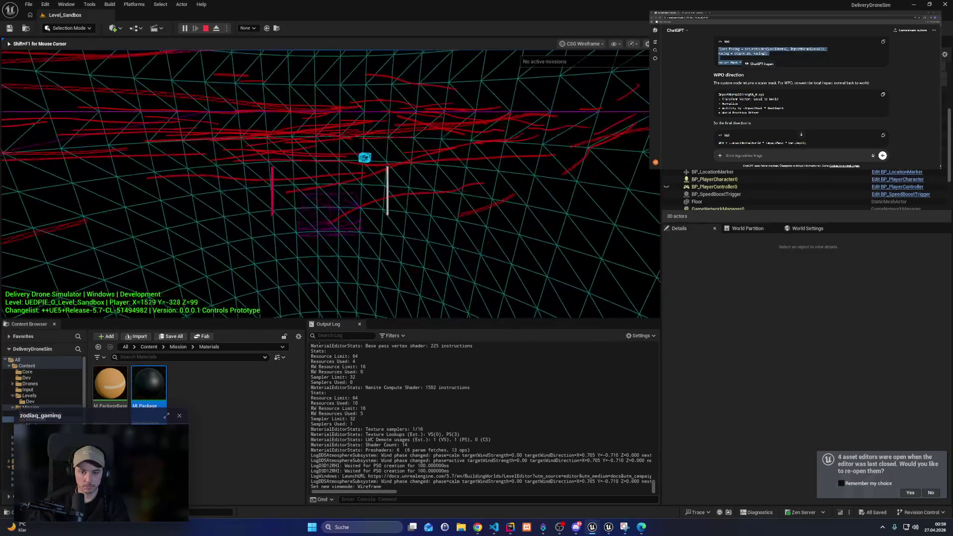
pyautogui.press('w')
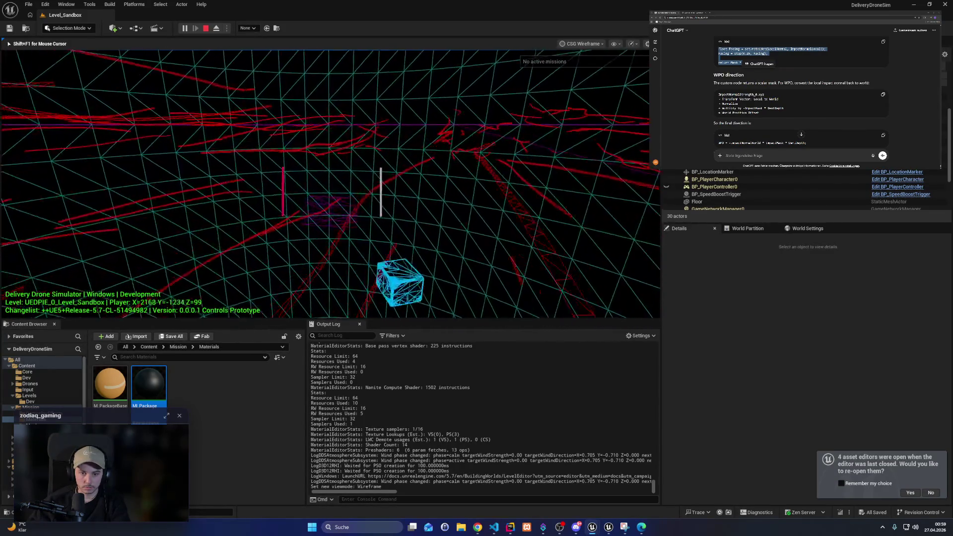
pyautogui.press('w')
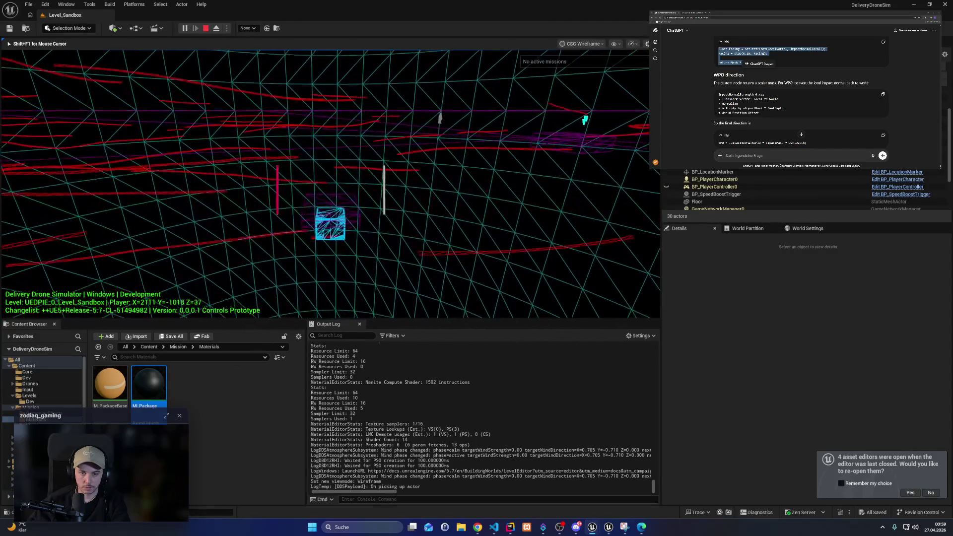
pyautogui.press('space')
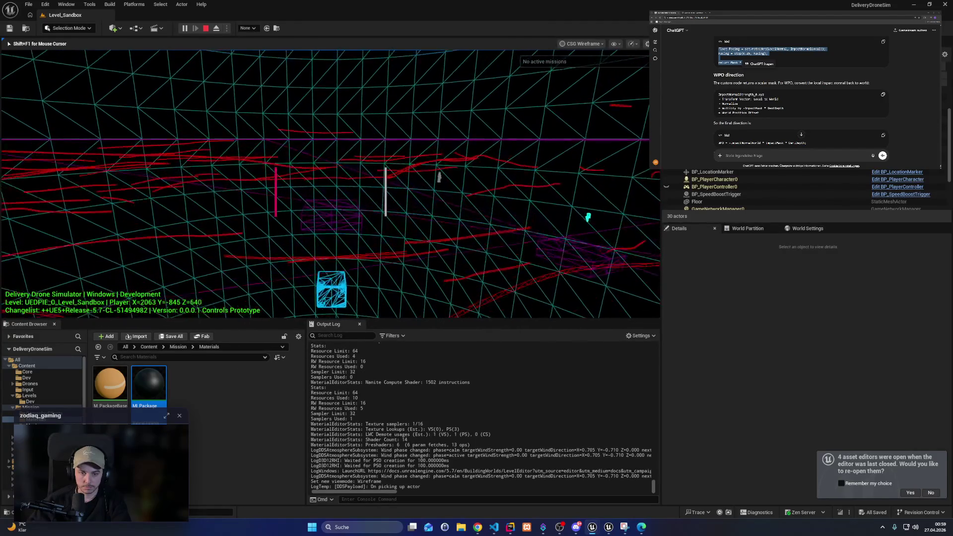
pyautogui.press('w')
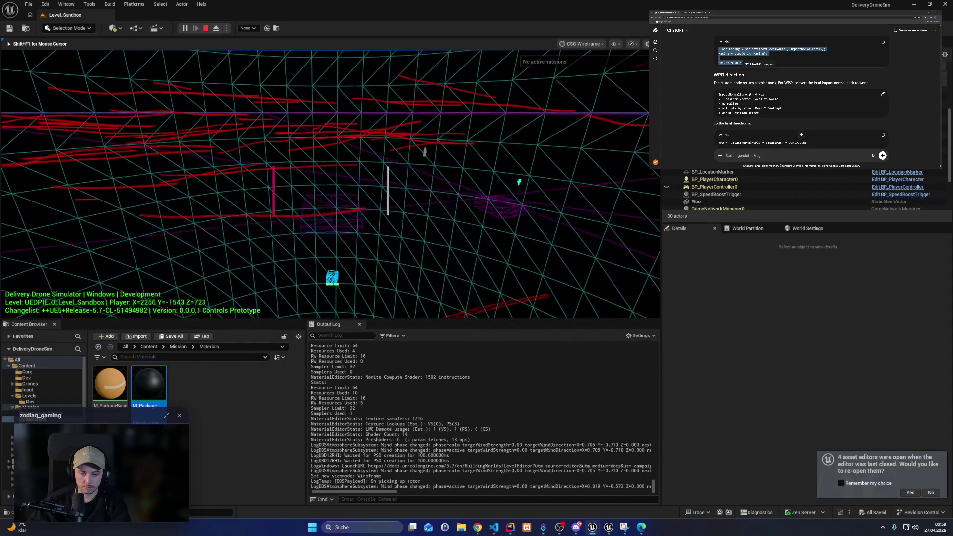
# Step: Cycle to unlit (F2) and back to lit (F3), fly low near the ground, then end the play session
pyautogui.press('F2')
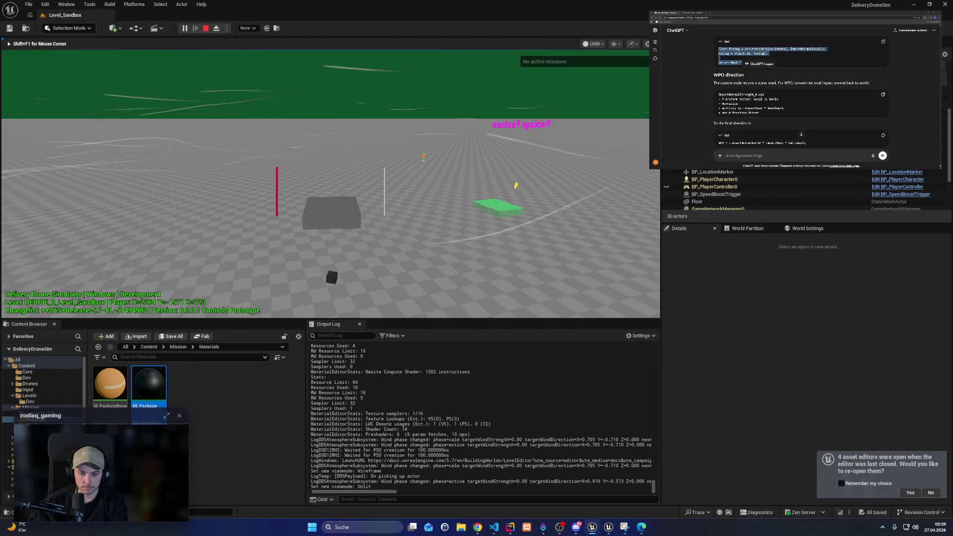
pyautogui.press('F3')
pyautogui.press('q')
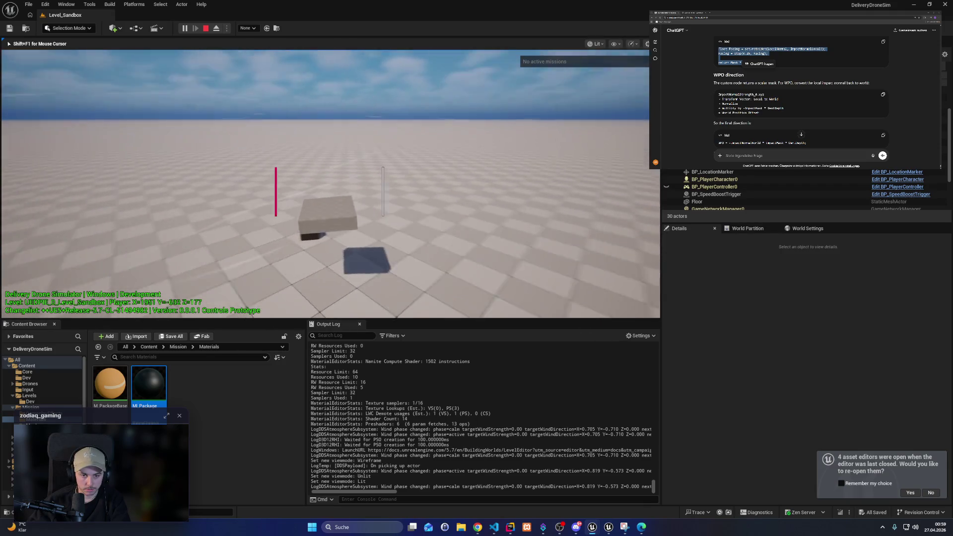
pyautogui.press('w')
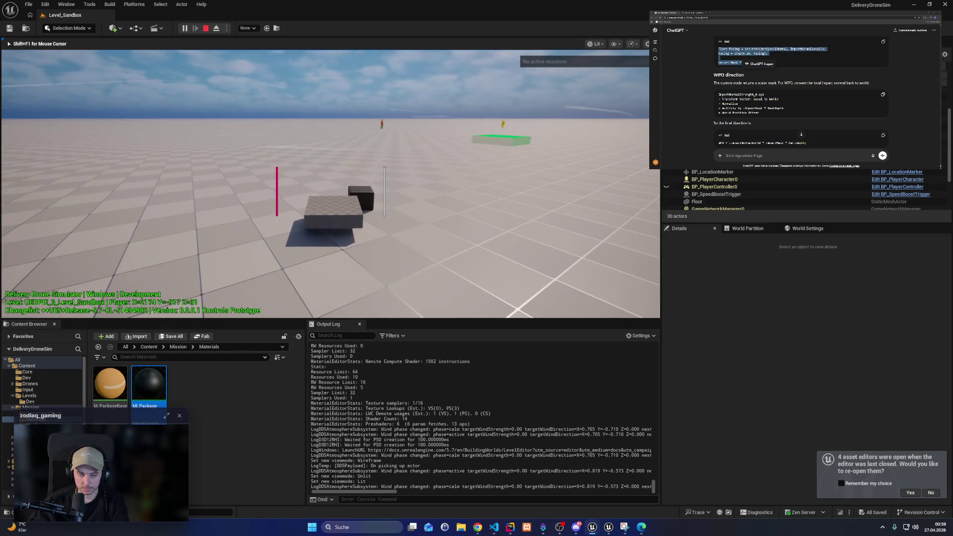
pyautogui.press('Escape')
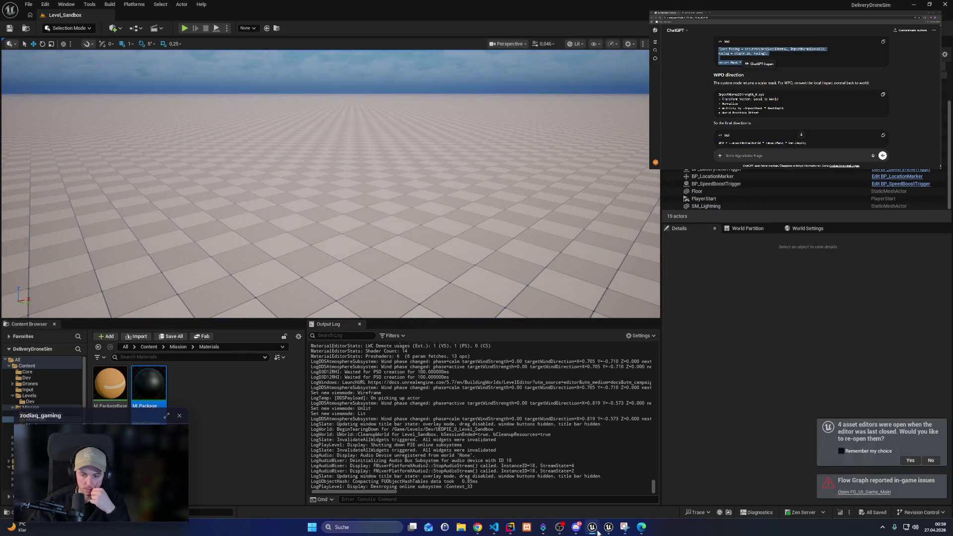
# Step: Show the Mission folder contents and bring up the BP_BasePayload event graph
pyautogui.moveTo(593, 527)
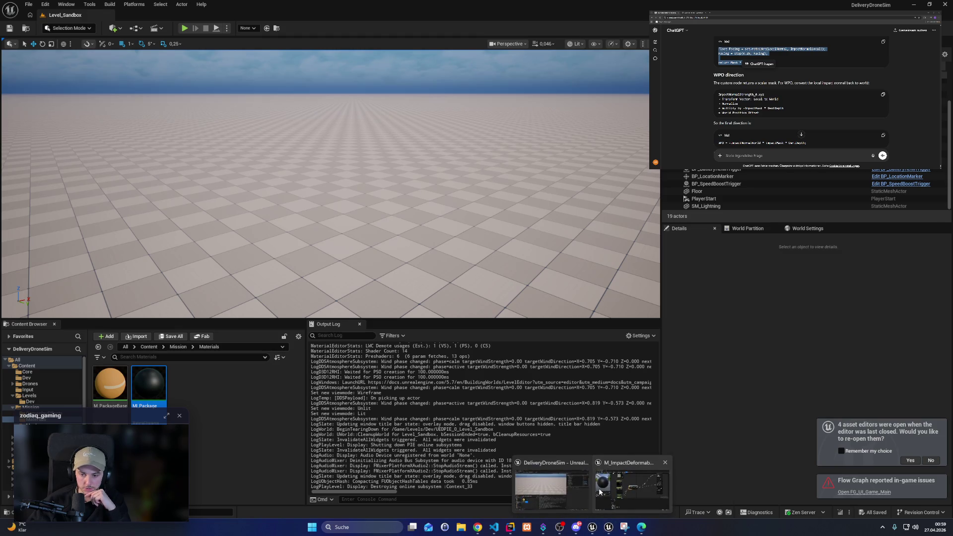
pyautogui.click(567, 494)
pyautogui.scroll(-1, 42, 385)
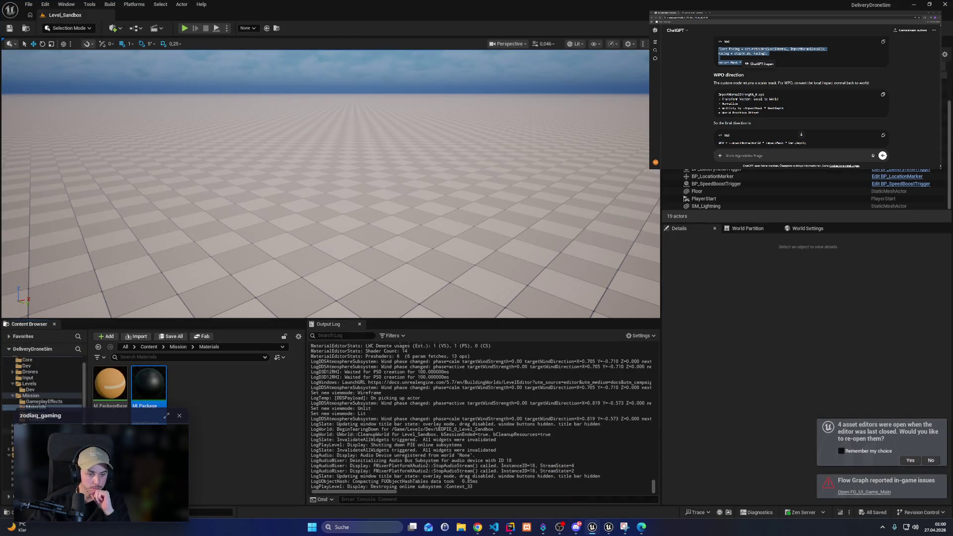
pyautogui.scroll(1, 33, 397)
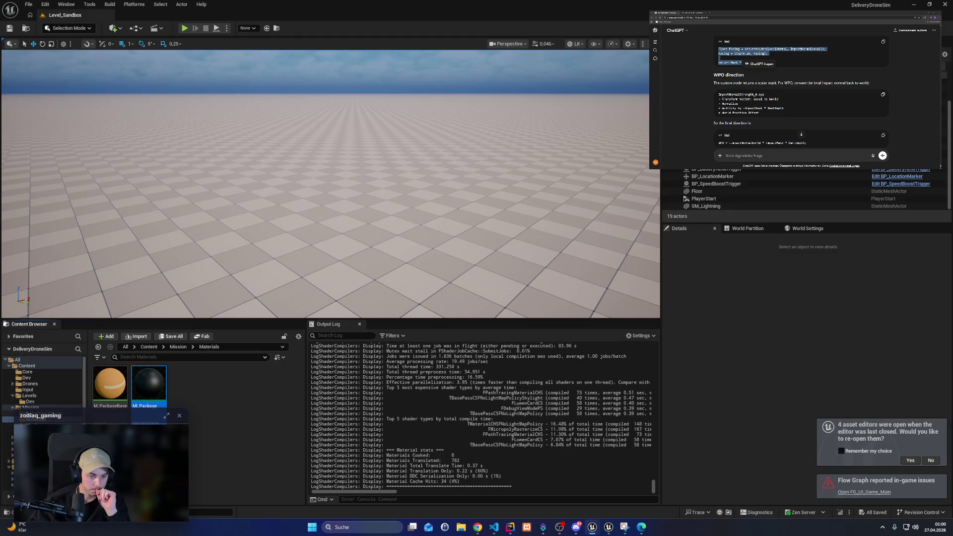
pyautogui.click(30, 408)
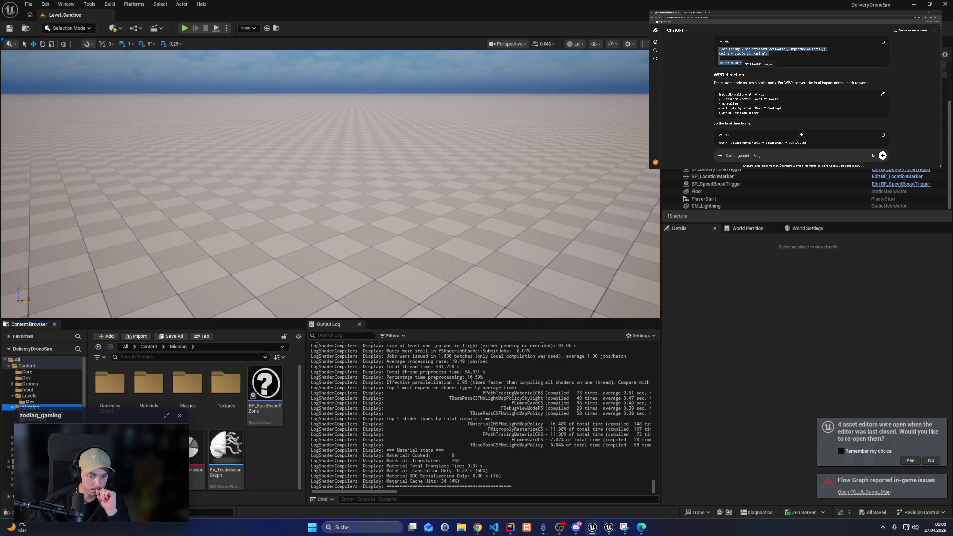
pyautogui.hotkey('alt', 'Tab')
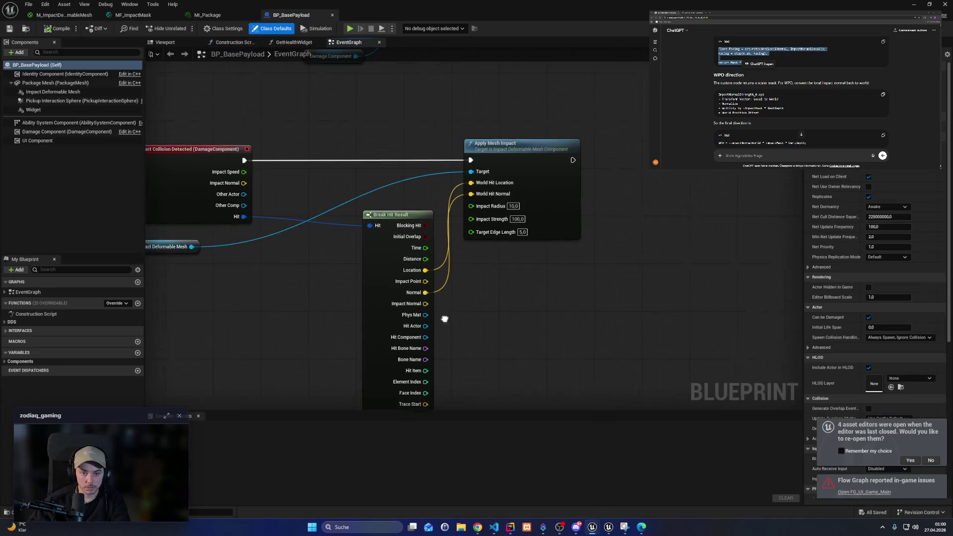
# Step: Wire Impact Point to World Hit Location and Impact Normal into Apply Mesh Impact, then compile
pyautogui.moveTo(423, 286); pyautogui.dragTo(490, 189)
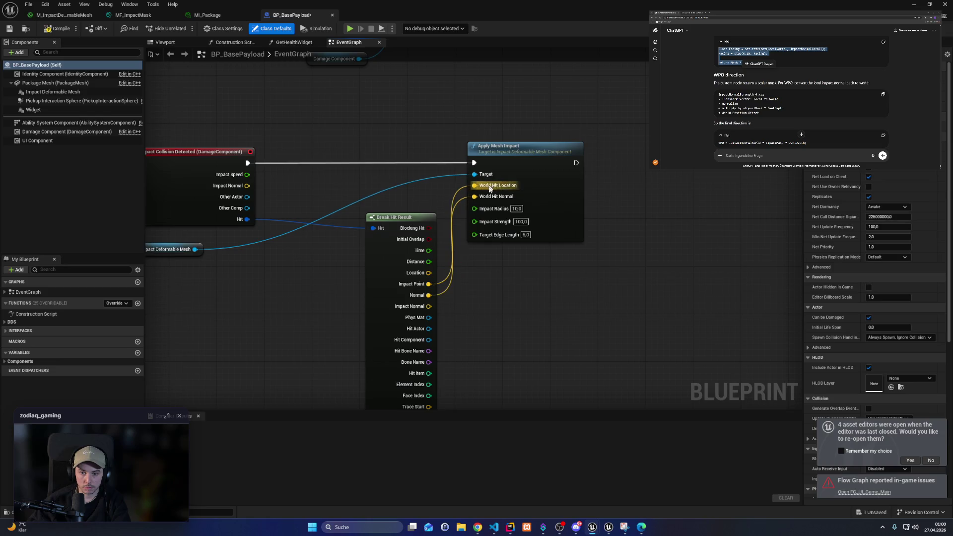
pyautogui.moveTo(419, 317)
pyautogui.mouseDown()
pyautogui.moveTo(429, 297)
pyautogui.moveTo(377, 300)
pyautogui.moveTo(494, 209)
pyautogui.moveTo(474, 197)
pyautogui.mouseUp()
pyautogui.click(57, 28)
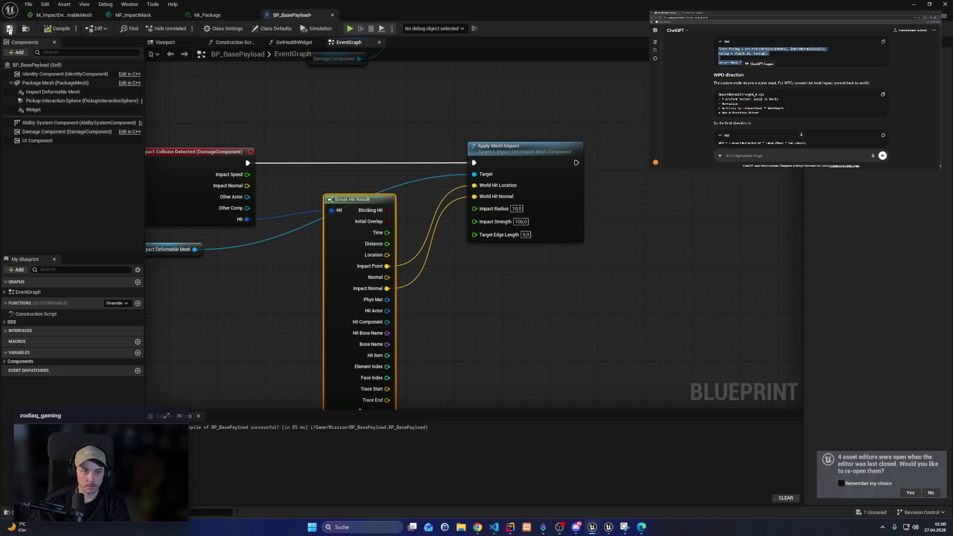
pyautogui.click(917, 7)
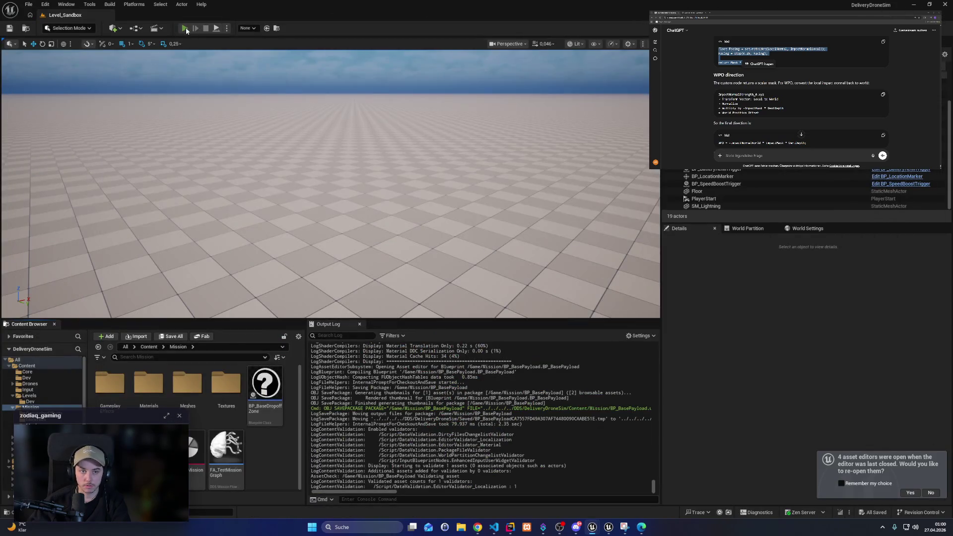
# Step: Start a play session and fly the drone down in precision mode to pick up the package
pyautogui.click(185, 29)
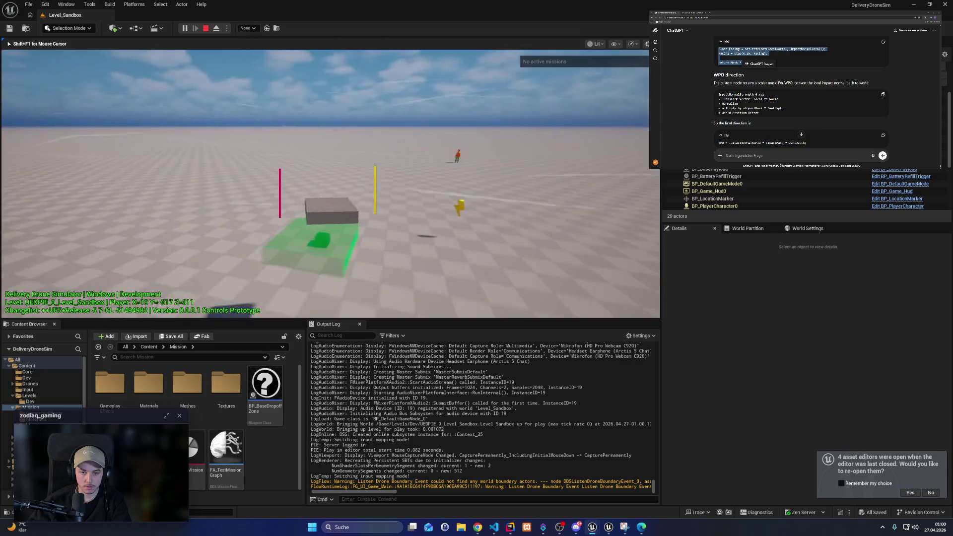
pyautogui.press('s')
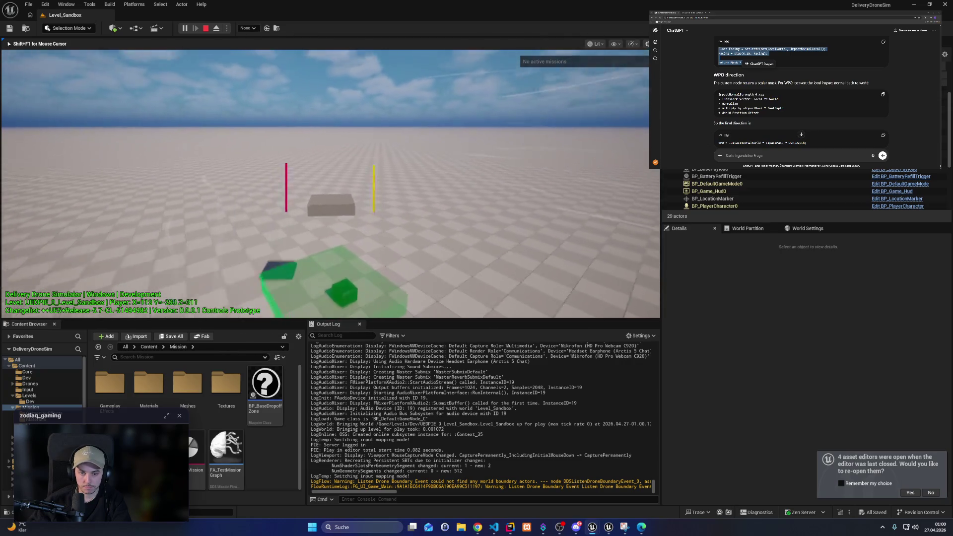
pyautogui.press('w')
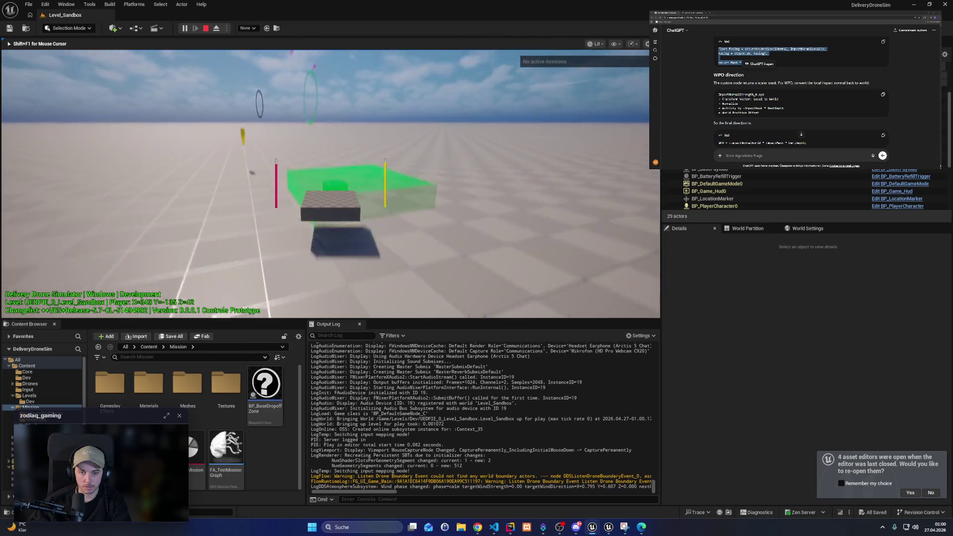
pyautogui.press('shift')
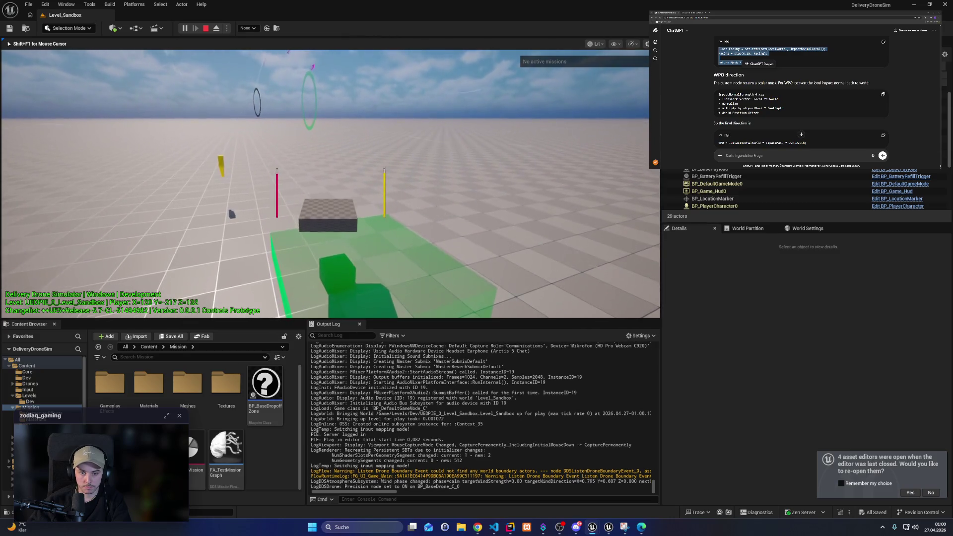
pyautogui.press('q')
pyautogui.press('shift')
pyautogui.press('e')
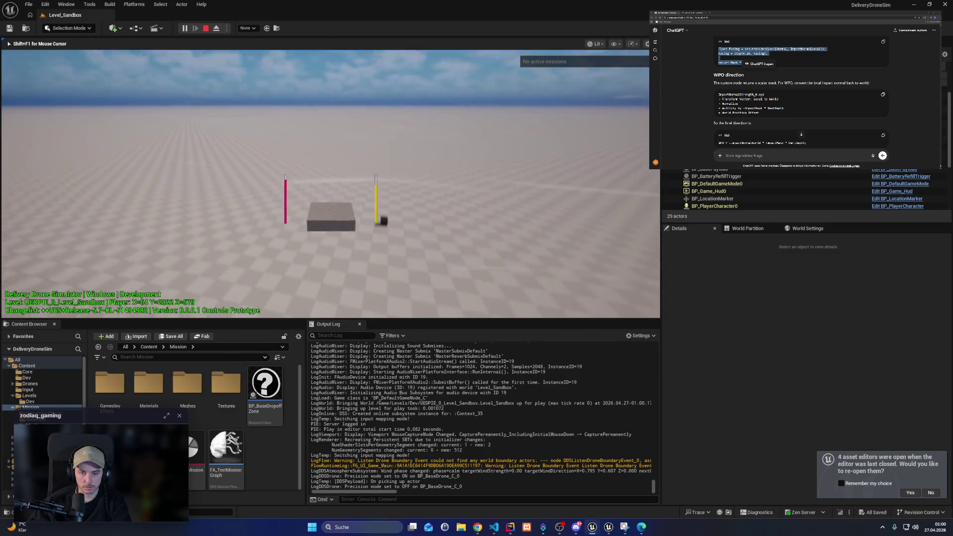
pyautogui.press('q')
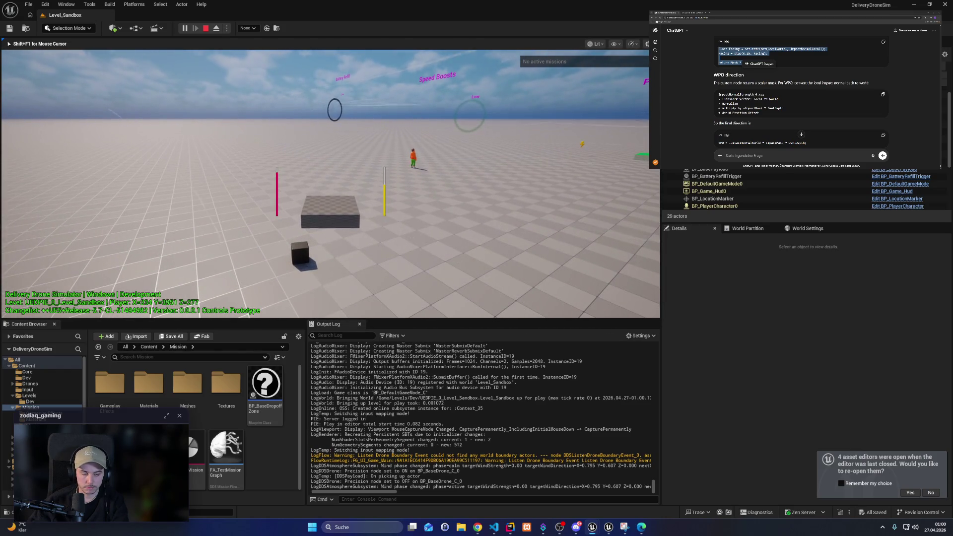
pyautogui.press('Left')
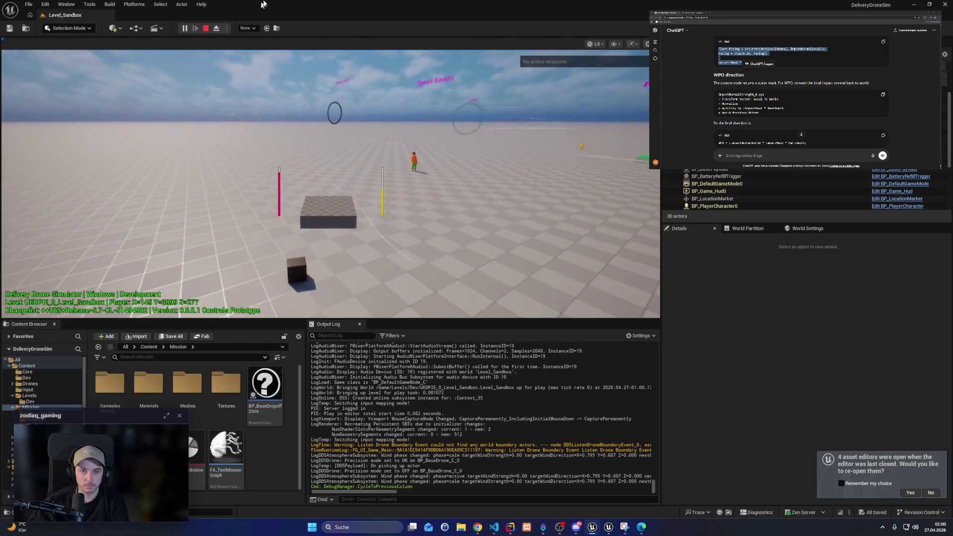
# Step: Detach to a free camera, fly up to the package cube and select it
pyautogui.click(215, 29)
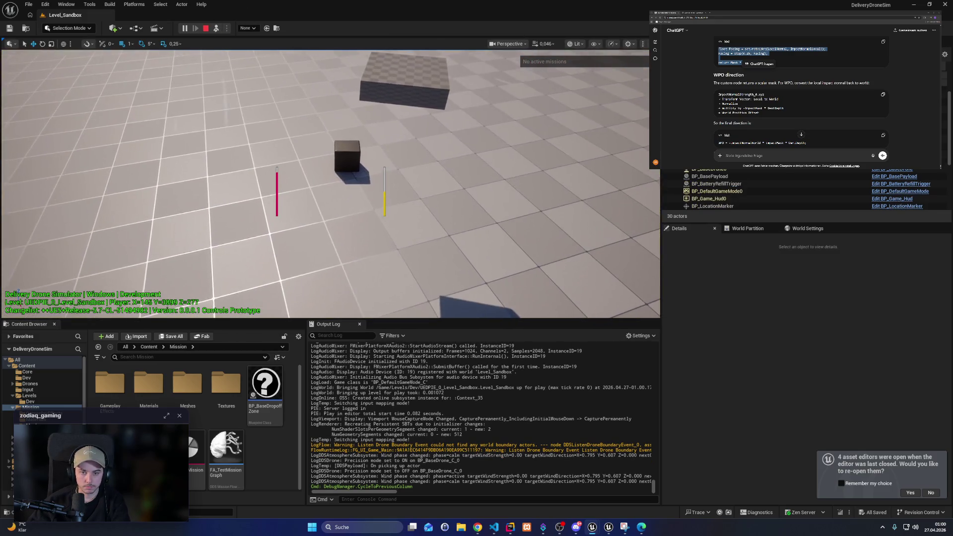
pyautogui.scroll(2, 325, 183)
pyautogui.press('w')
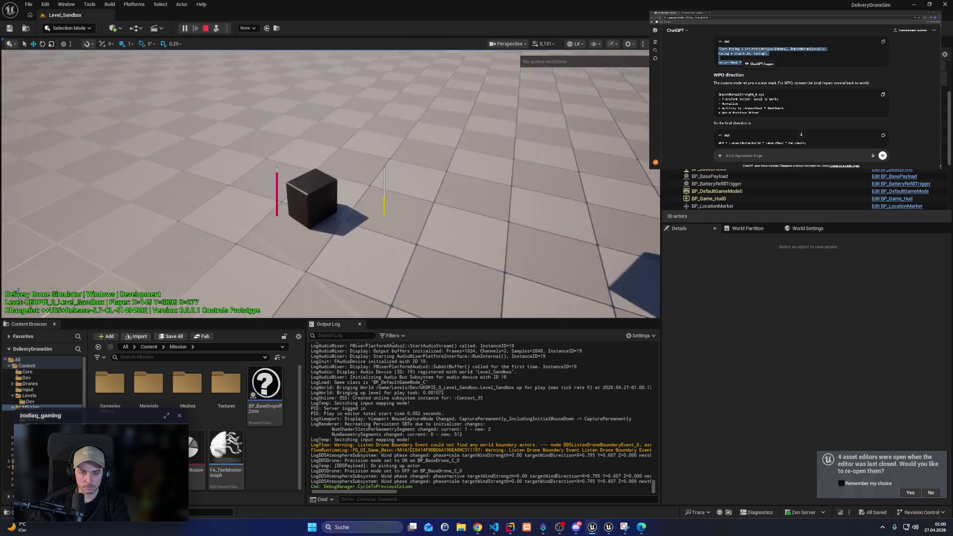
pyautogui.moveTo(242, 120)
pyautogui.mouseDown()
pyautogui.moveTo(198, 120)
pyautogui.moveTo(243, 120)
pyautogui.mouseUp()
pyautogui.click(259, 192)
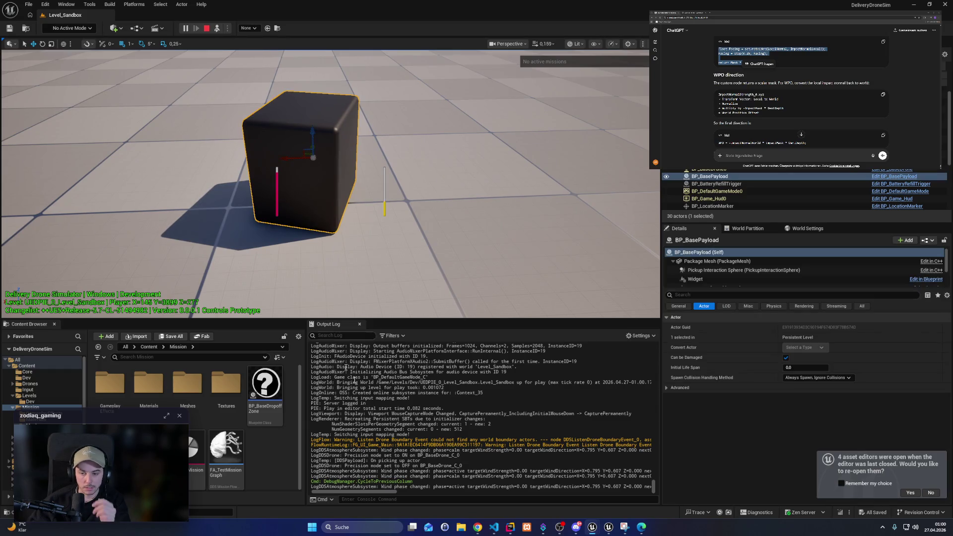
# Step: Switch editor windows through MI_Package to reopen the MF_ImpactMask material function graph
pyautogui.moveTo(593, 527)
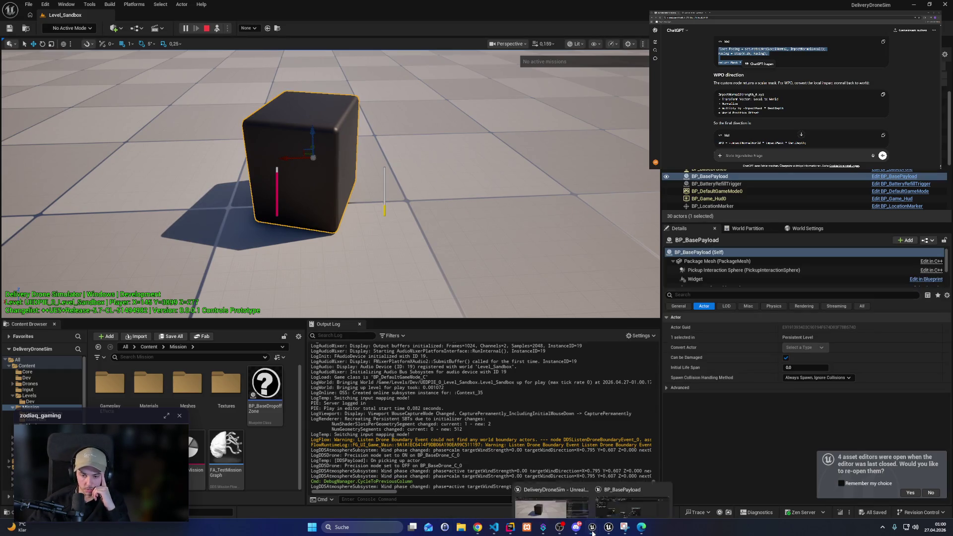
pyautogui.click(645, 485)
pyautogui.click(609, 526)
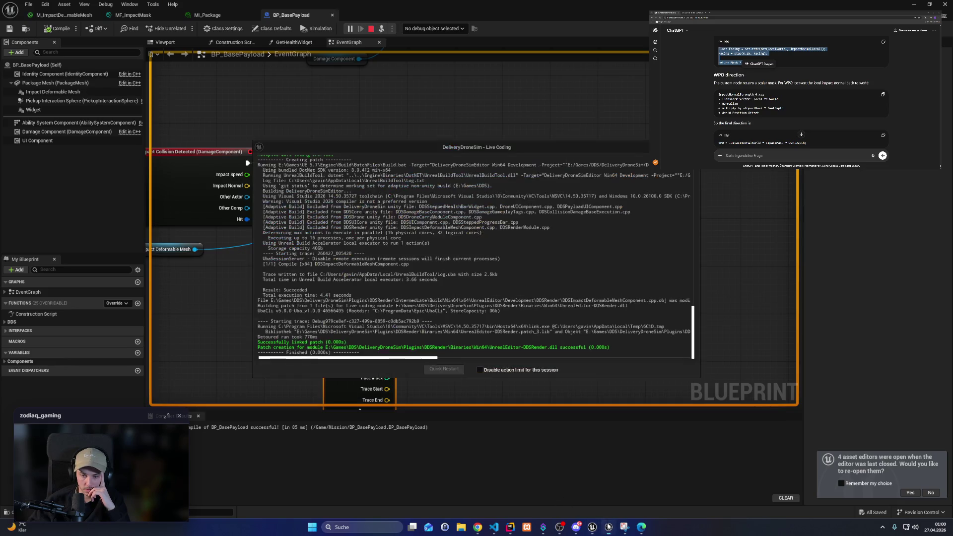
pyautogui.click(208, 15)
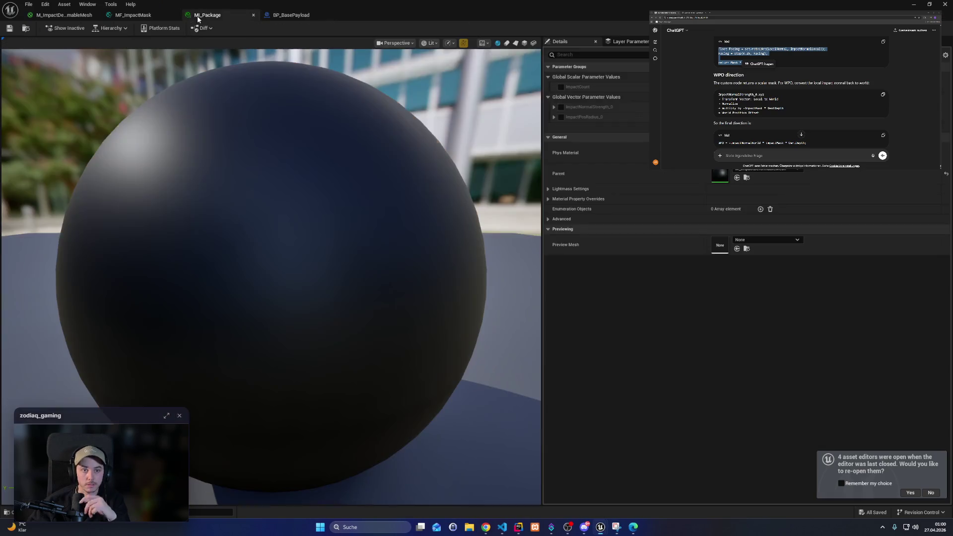
pyautogui.click(125, 16)
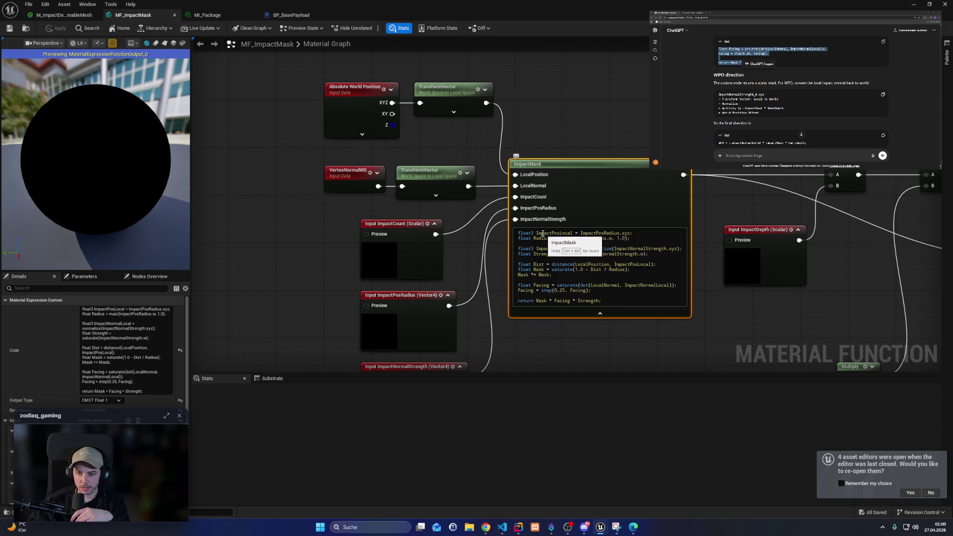
# Step: Move Absolute World Position left and set it to exclude material shader offsets
pyautogui.doubleClick(566, 234)
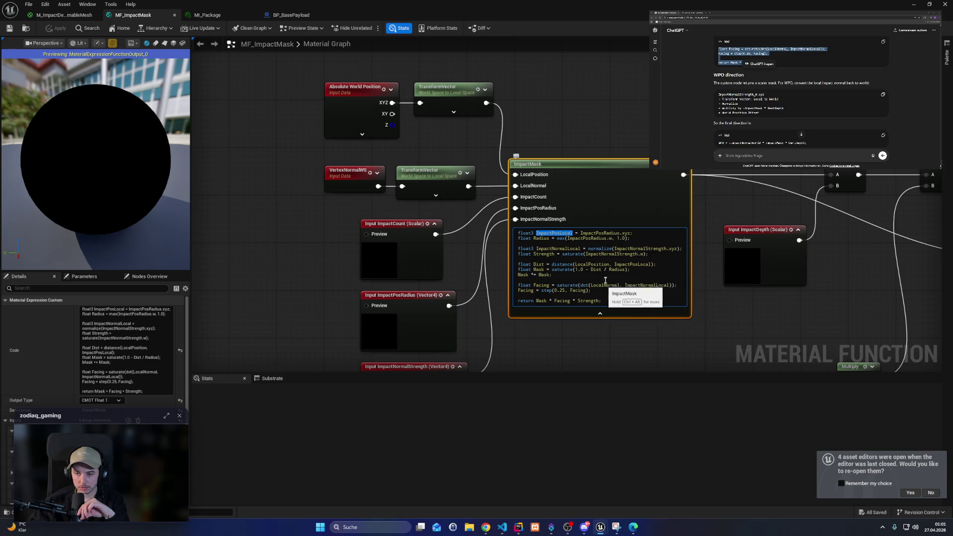
pyautogui.click(359, 136)
pyautogui.moveTo(366, 96); pyautogui.dragTo(258, 95)
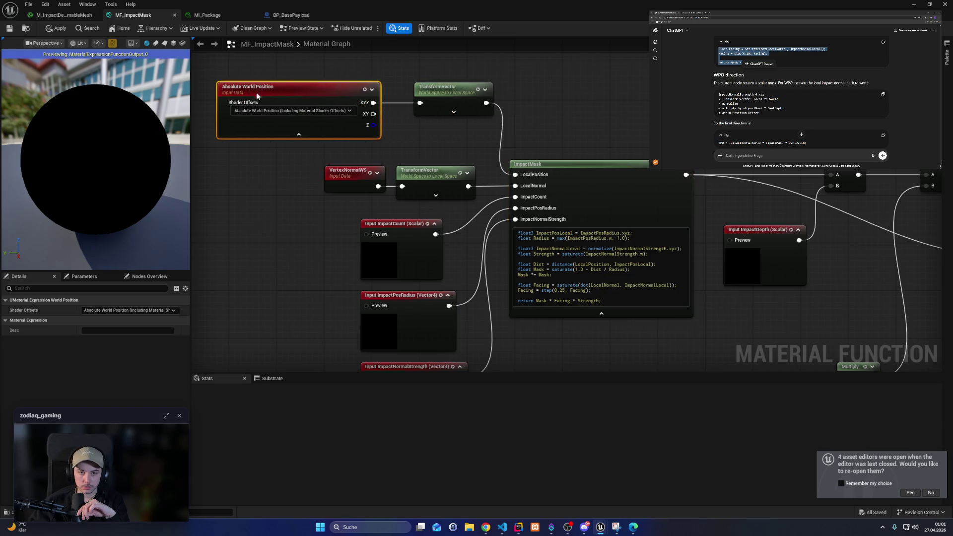
pyautogui.click(278, 111)
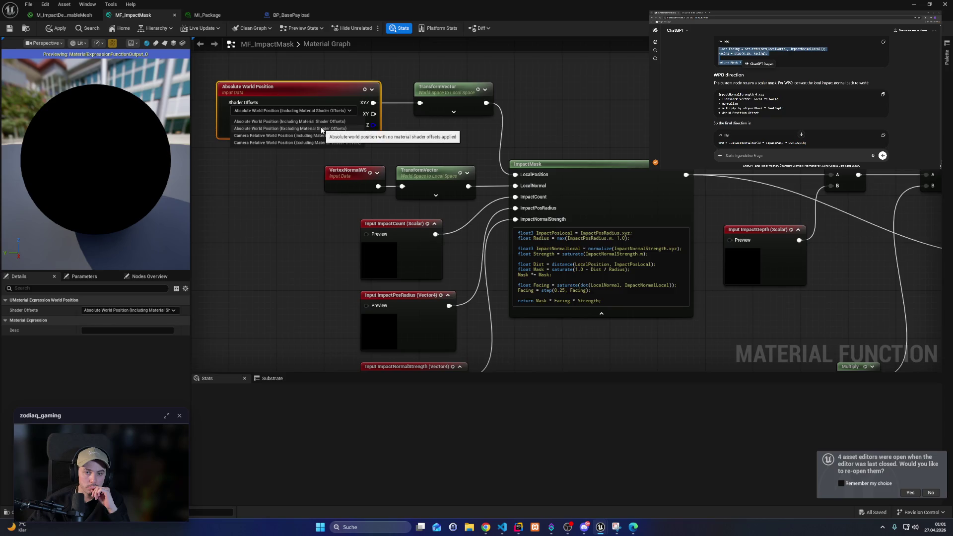
pyautogui.click(324, 128)
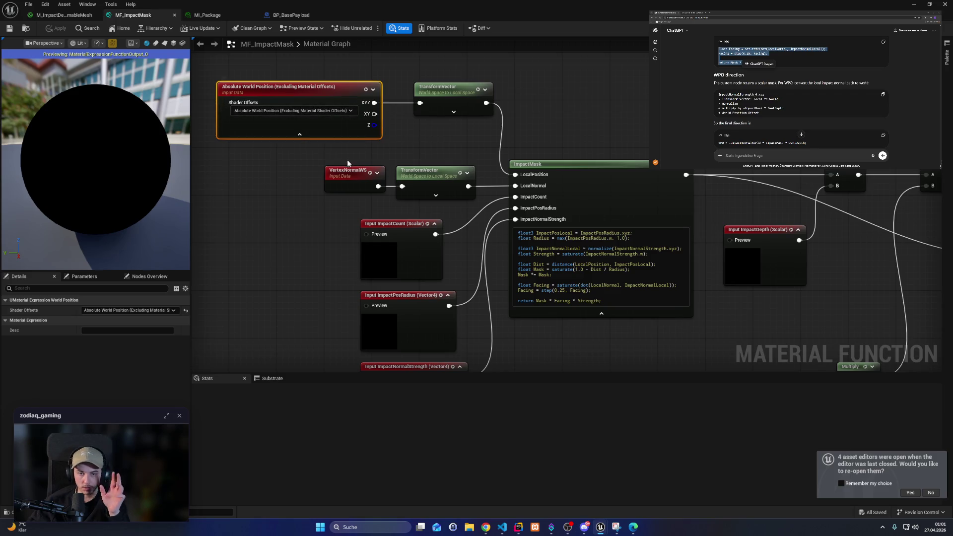
# Step: Place VertexNormalWS beside the position nodes and check its and Absolute World Position's previews
pyautogui.moveTo(346, 178)
pyautogui.mouseDown()
pyautogui.moveTo(303, 172)
pyautogui.moveTo(304, 155)
pyautogui.moveTo(297, 179)
pyautogui.moveTo(281, 181)
pyautogui.mouseUp()
pyautogui.click(334, 171)
pyautogui.click(312, 155)
pyautogui.click(373, 89)
pyautogui.click(286, 180)
pyautogui.click(281, 178)
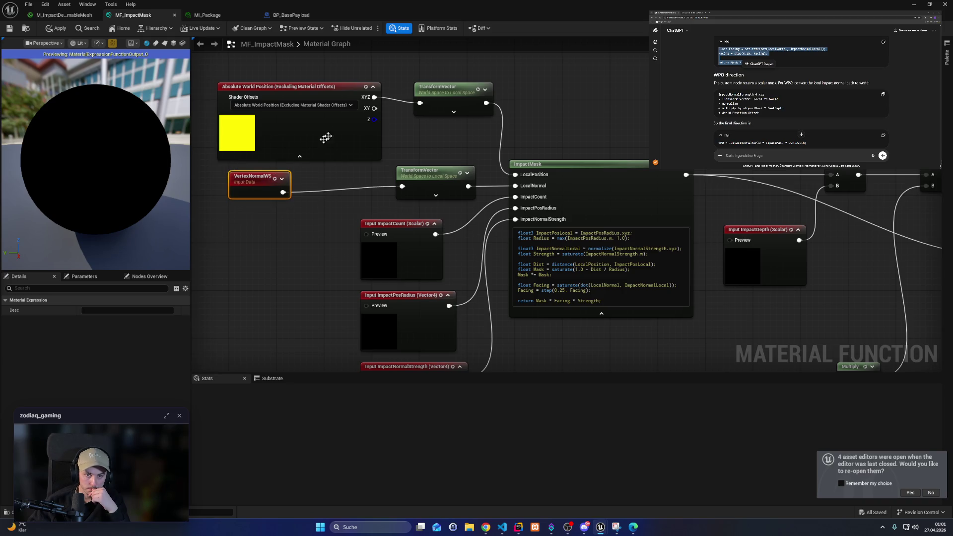
pyautogui.click(373, 88)
# Step: Move the second TransformVector next to VertexNormalWS, collapse it and preview its output
pyautogui.moveTo(377, 166)
pyautogui.mouseDown()
pyautogui.moveTo(302, 195)
pyautogui.moveTo(340, 223)
pyautogui.mouseUp()
pyautogui.moveTo(417, 231)
pyautogui.mouseDown()
pyautogui.moveTo(349, 230)
pyautogui.moveTo(347, 210)
pyautogui.mouseUp()
pyautogui.click(363, 243)
pyautogui.click(342, 290)
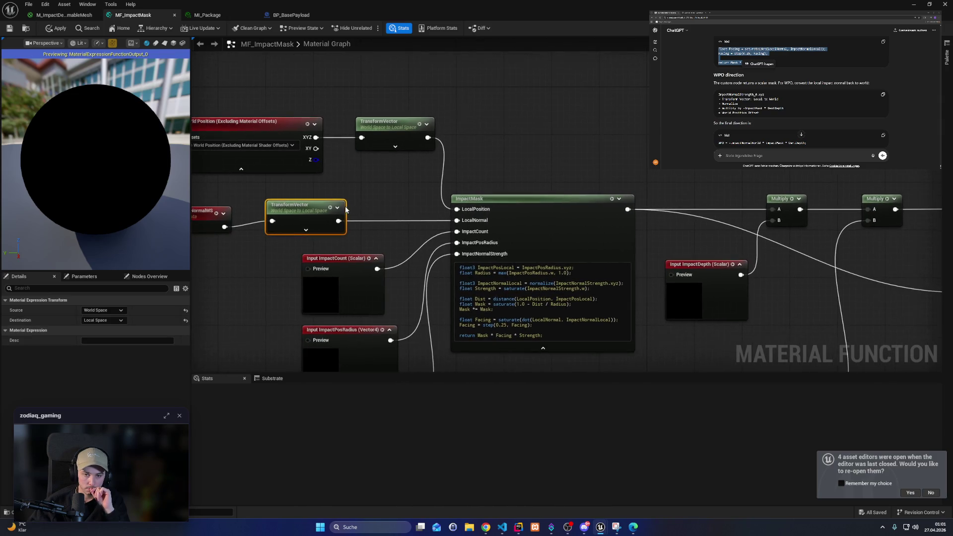
pyautogui.click(339, 208)
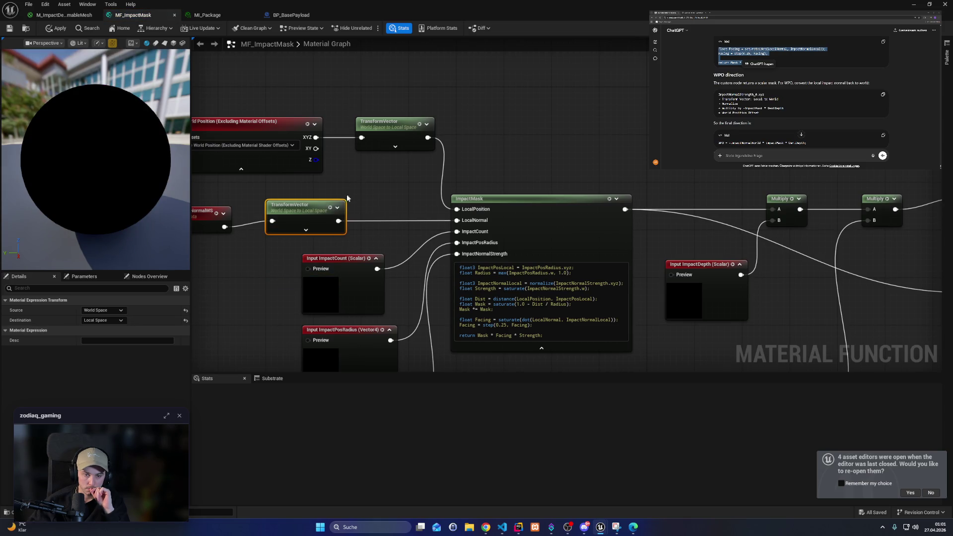
# Step: Preview the ImpactMask result on the sphere, then stop previewing it
pyautogui.click(609, 199)
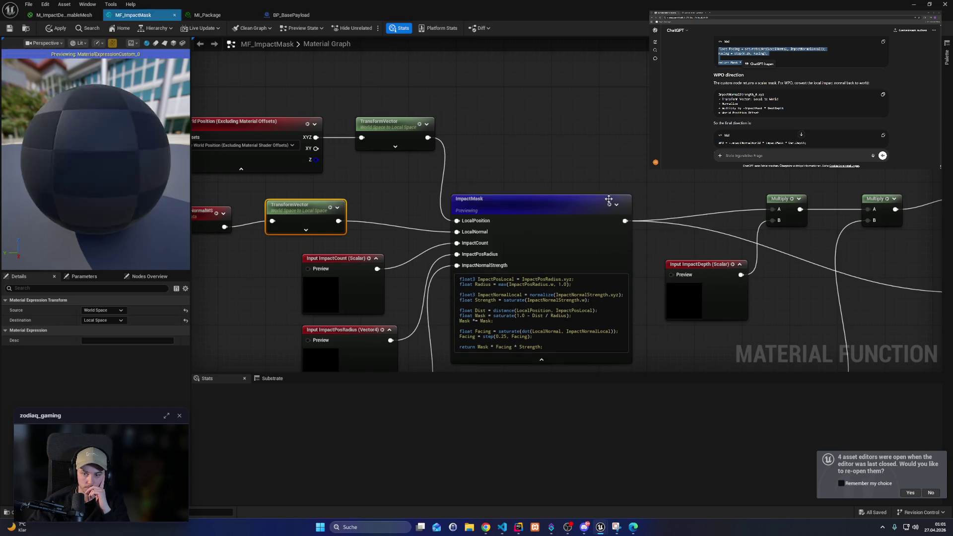
pyautogui.click(610, 204)
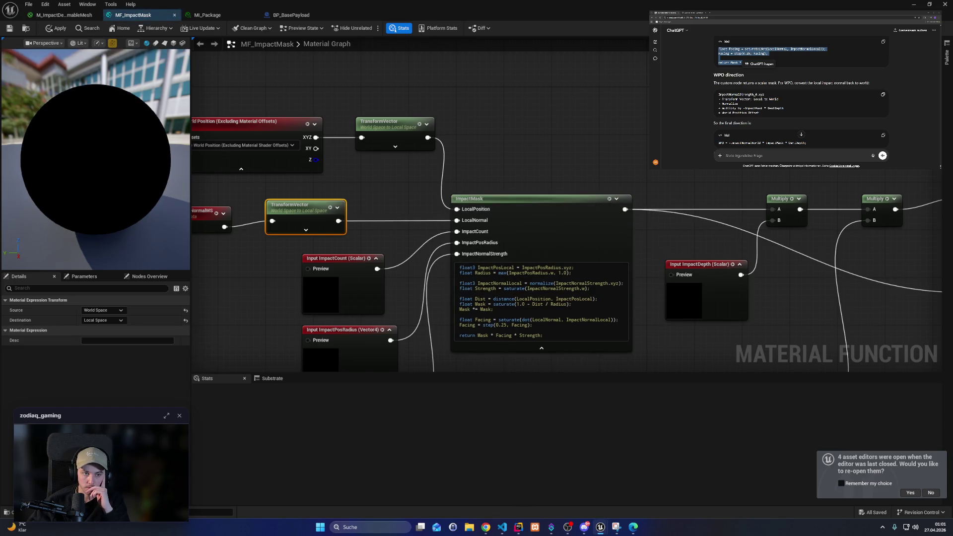
pyautogui.moveTo(545, 195)
pyautogui.mouseDown()
pyautogui.moveTo(642, 129)
pyautogui.moveTo(512, 263)
pyautogui.moveTo(398, 284)
pyautogui.mouseUp()
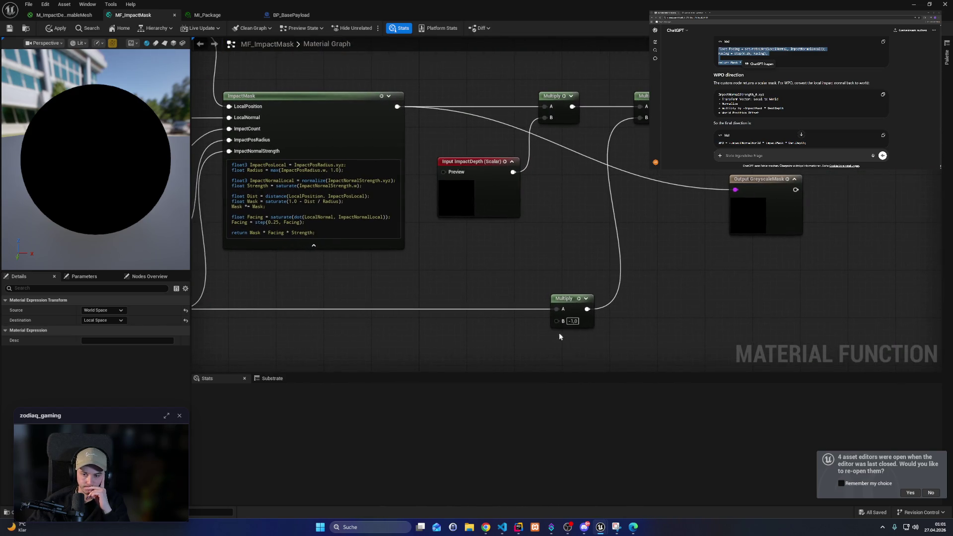
# Step: Set the Multiply node's B to 1,0 and apply the material function
pyautogui.click(572, 321)
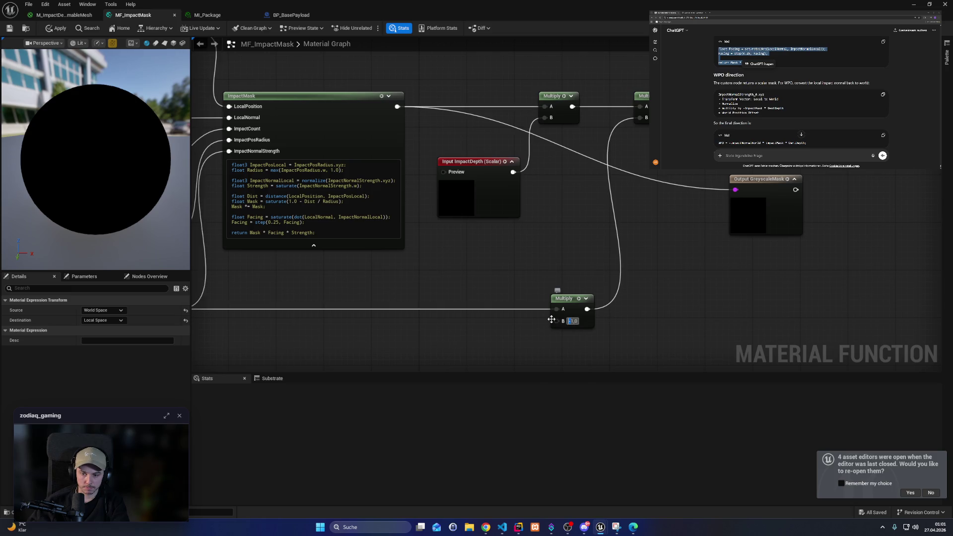
pyautogui.write('1')
pyautogui.press('Return')
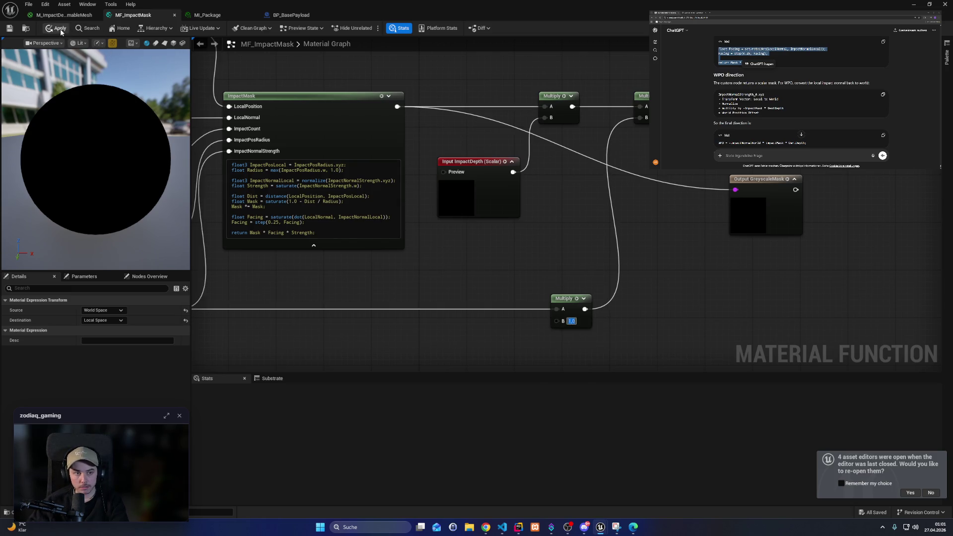
pyautogui.click(56, 28)
# Step: Check the WPO formula in the reference answer, highlighting its ImpactNormal term
pyautogui.moveTo(326, 285); pyautogui.dragTo(389, 284)
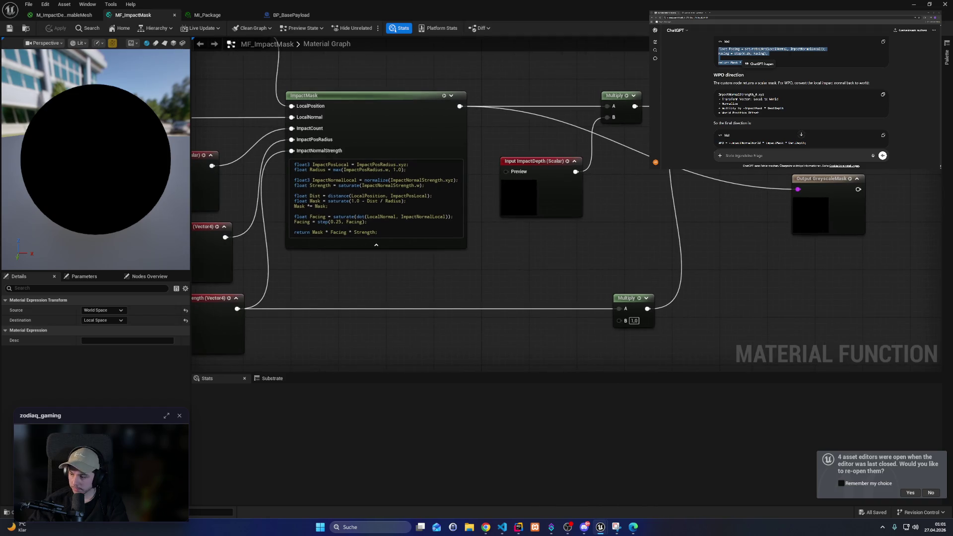
pyautogui.scroll(-2, 801, 95)
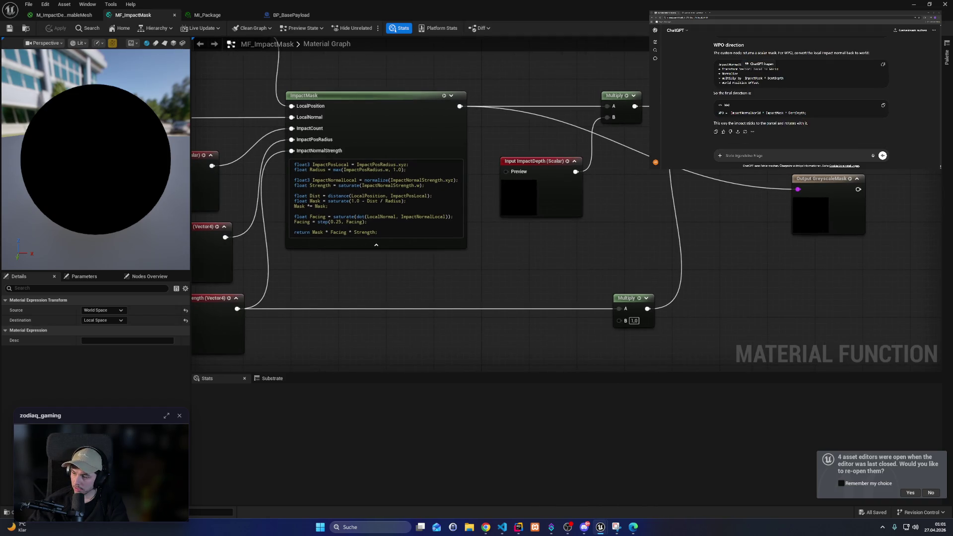
pyautogui.tripleClick(749, 95)
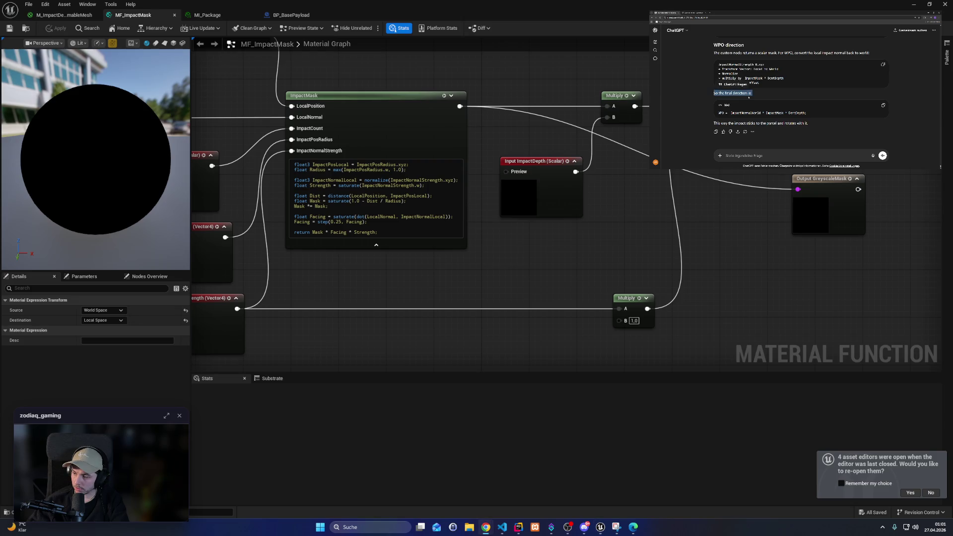
pyautogui.moveTo(730, 113); pyautogui.dragTo(754, 112)
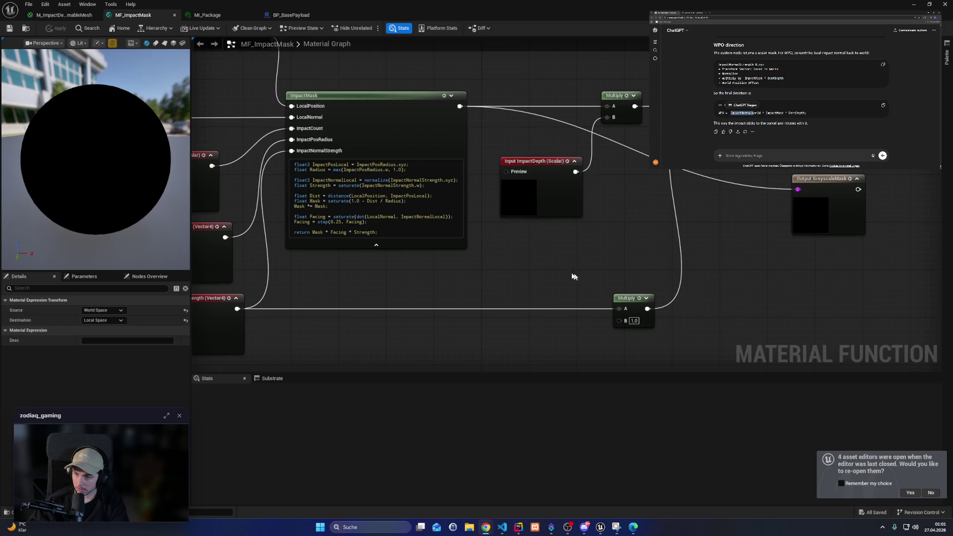
pyautogui.moveTo(574, 276); pyautogui.dragTo(618, 277)
# Step: Select the Multiply node and pull a wire from ImpactNormalStrength, dismissing the node search
pyautogui.click(681, 308)
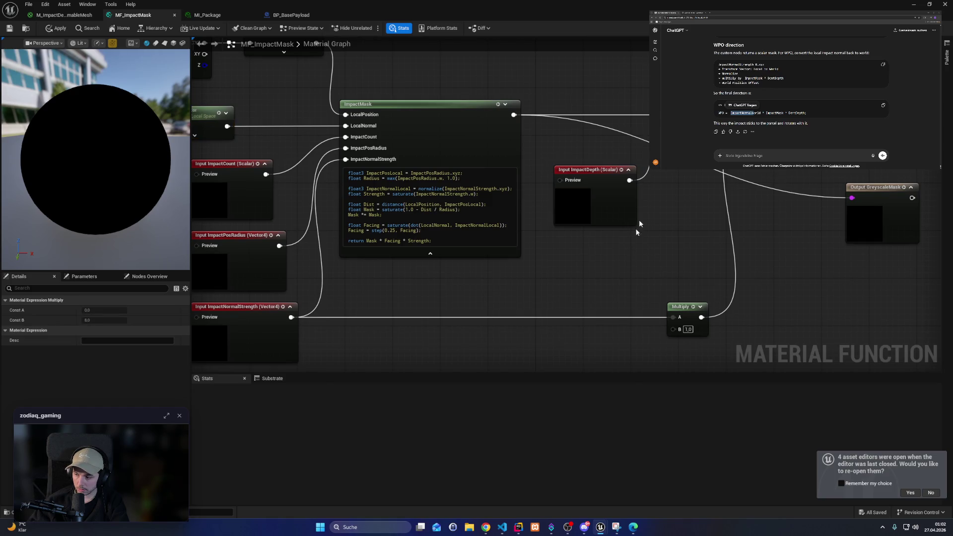
pyautogui.moveTo(640, 224); pyautogui.dragTo(586, 244)
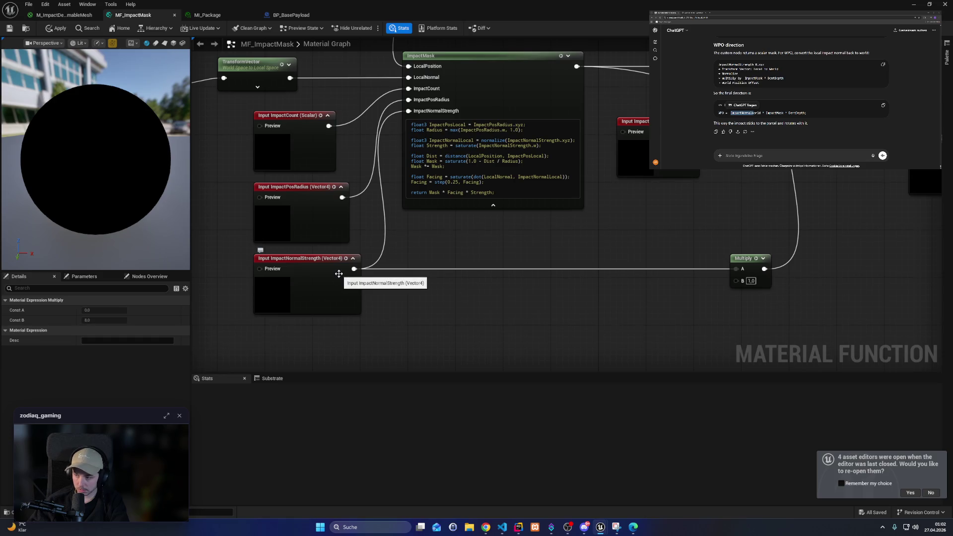
pyautogui.moveTo(430, 248); pyautogui.dragTo(561, 281)
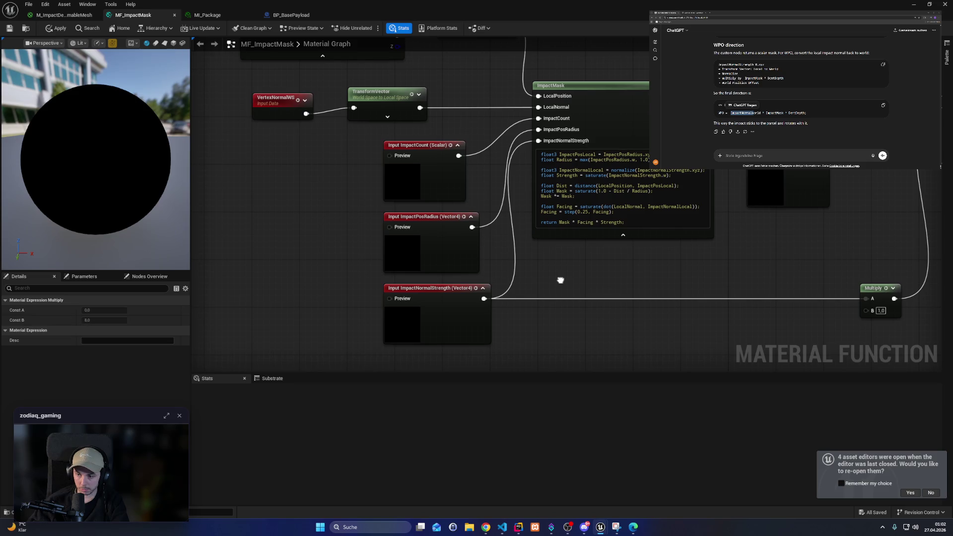
pyautogui.moveTo(560, 280); pyautogui.dragTo(555, 281)
pyautogui.moveTo(477, 298); pyautogui.dragTo(582, 318)
pyautogui.click(663, 259)
pyautogui.moveTo(664, 260)
pyautogui.mouseDown()
pyautogui.moveTo(415, 276)
pyautogui.moveTo(631, 262)
pyautogui.mouseUp()
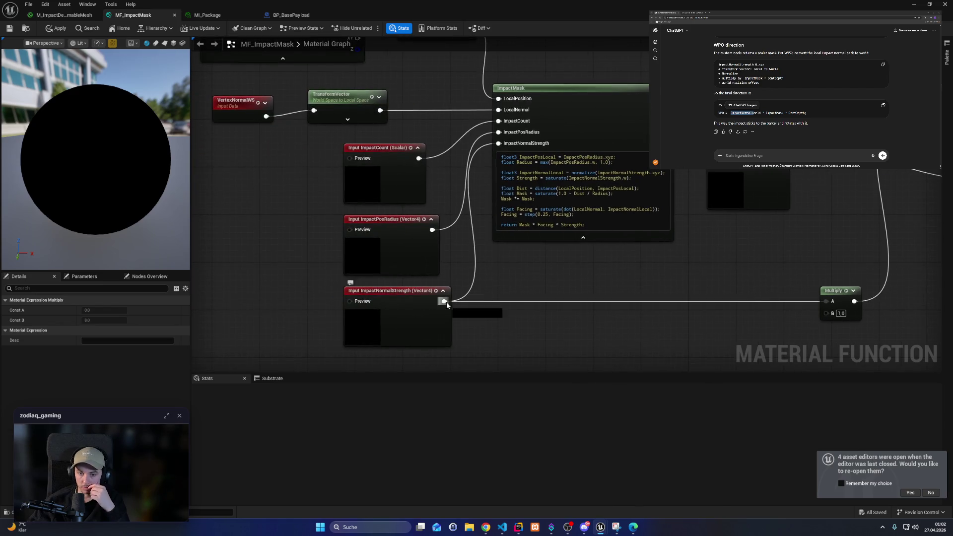
# Step: Try a wire from ImpactNormalStrength, cancel the node search and reframe the Multiply and input nodes
pyautogui.moveTo(444, 301)
pyautogui.mouseDown()
pyautogui.moveTo(581, 303)
pyautogui.moveTo(607, 276)
pyautogui.mouseUp()
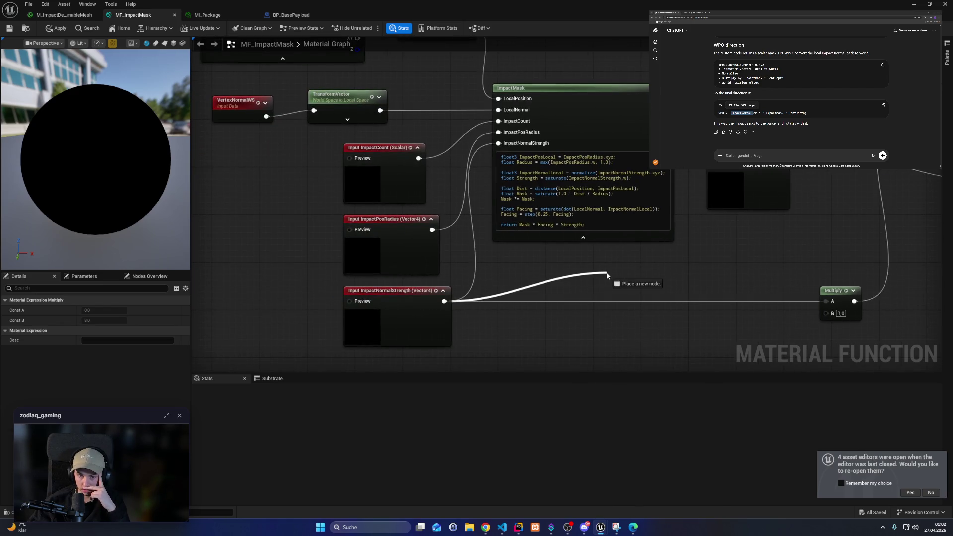
pyautogui.moveTo(607, 276); pyautogui.dragTo(606, 276)
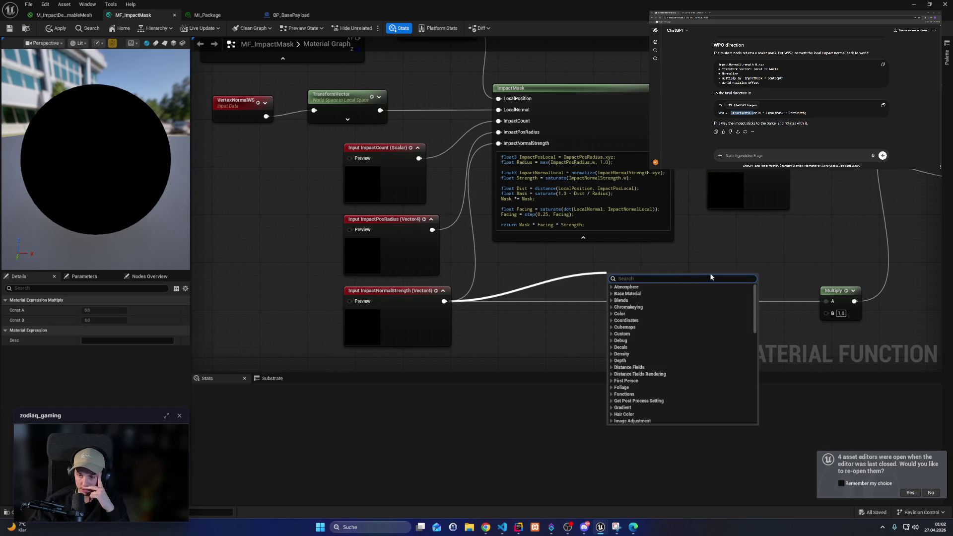
pyautogui.click(709, 237)
pyautogui.moveTo(709, 237); pyautogui.dragTo(449, 244)
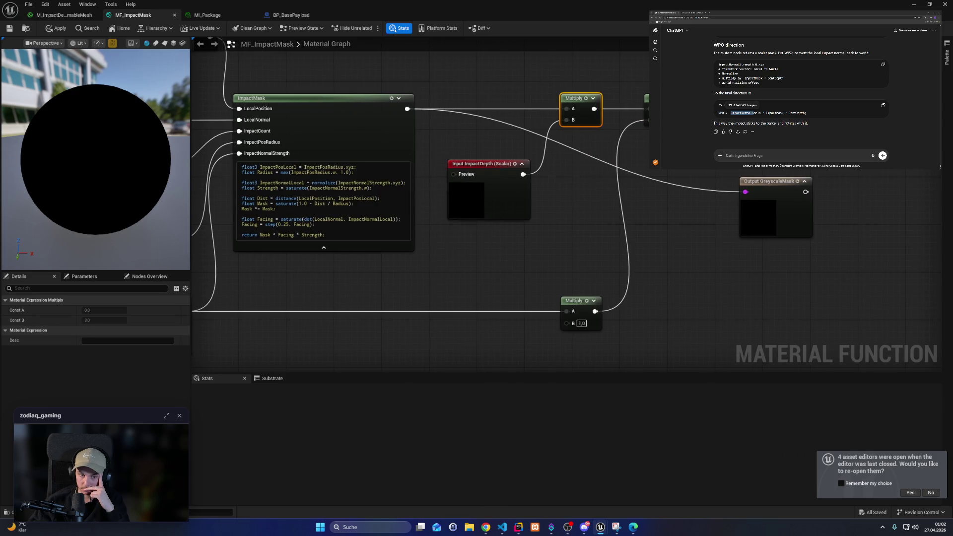
pyautogui.moveTo(454, 268)
pyautogui.mouseDown()
pyautogui.moveTo(683, 235)
pyautogui.moveTo(480, 289)
pyautogui.mouseUp()
# Step: Insert a ComponentMask on ImpactNormalStrength with B ticked for RGB, collapse it, then show M_ImpactDeformableMesh
pyautogui.moveTo(405, 311); pyautogui.dragTo(496, 305)
pyautogui.write('compon')
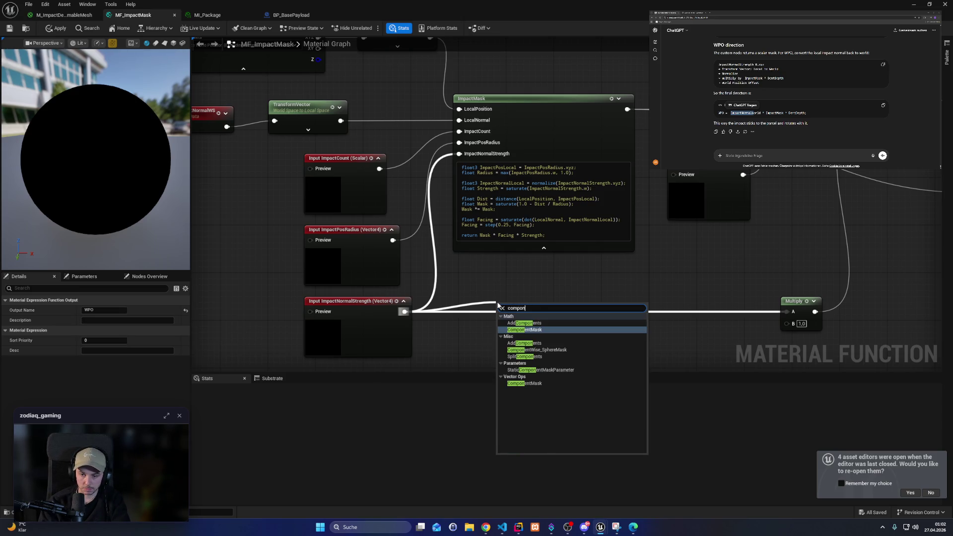
pyautogui.press('Return')
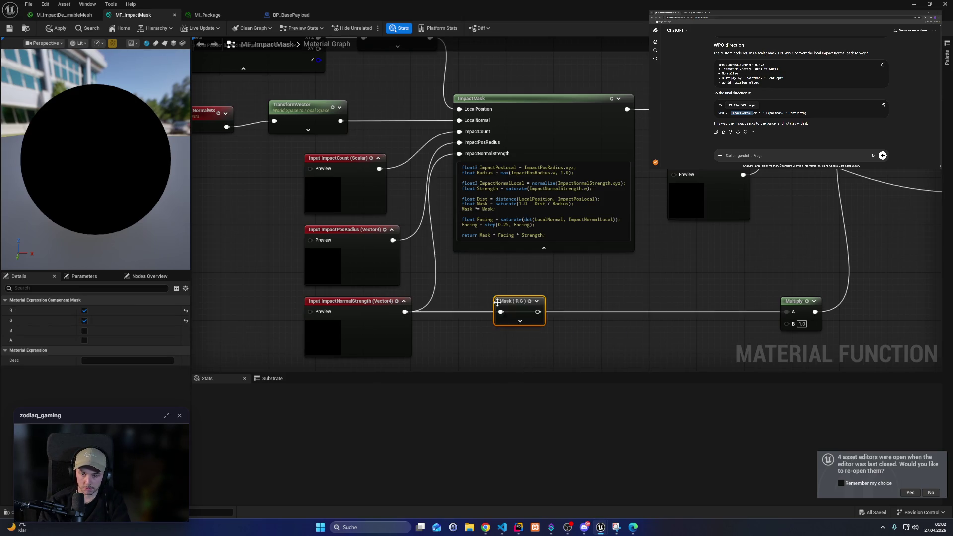
pyautogui.click(520, 321)
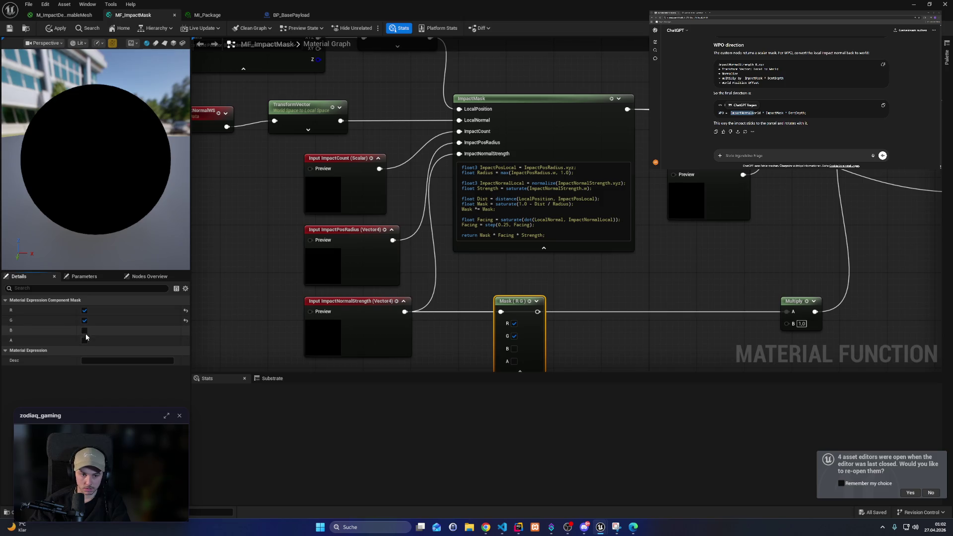
pyautogui.click(84, 331)
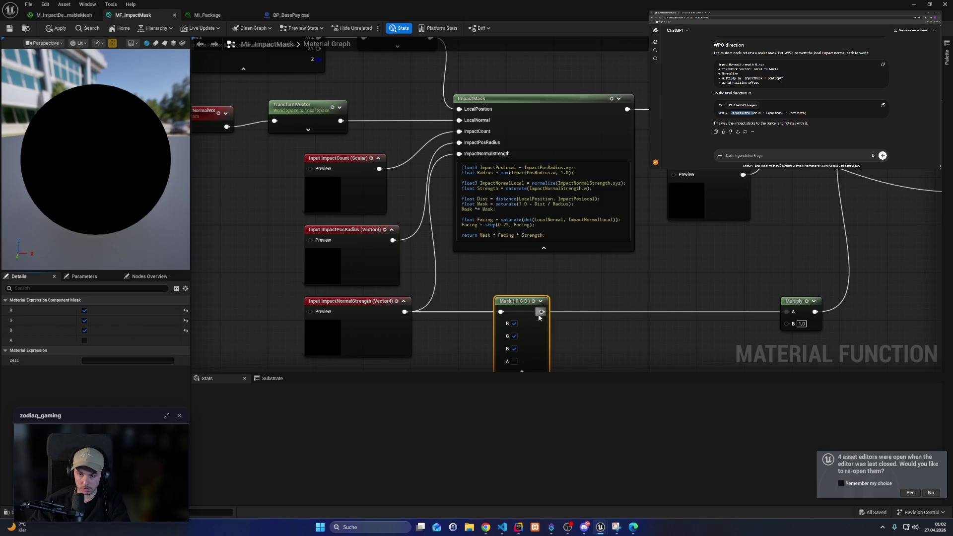
pyautogui.moveTo(539, 318); pyautogui.dragTo(542, 302)
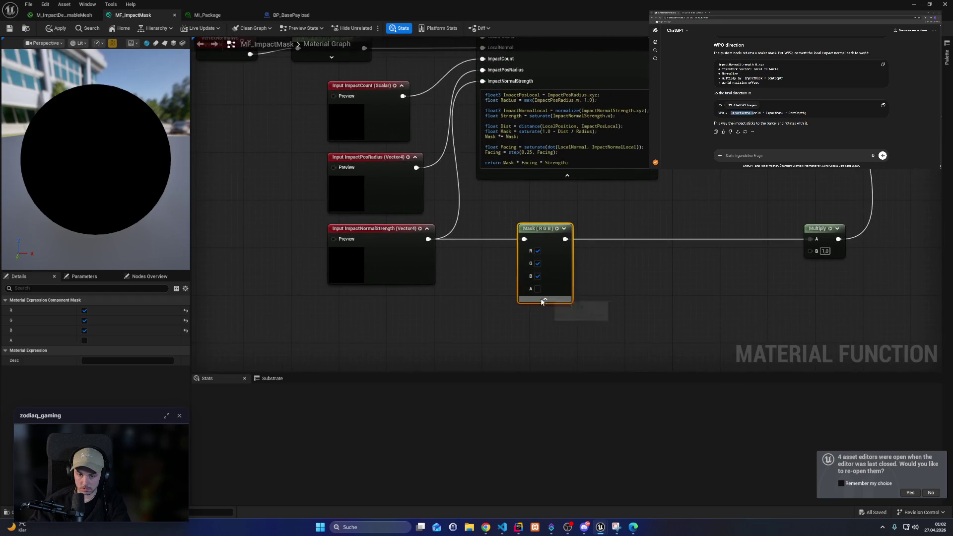
pyautogui.click(544, 300)
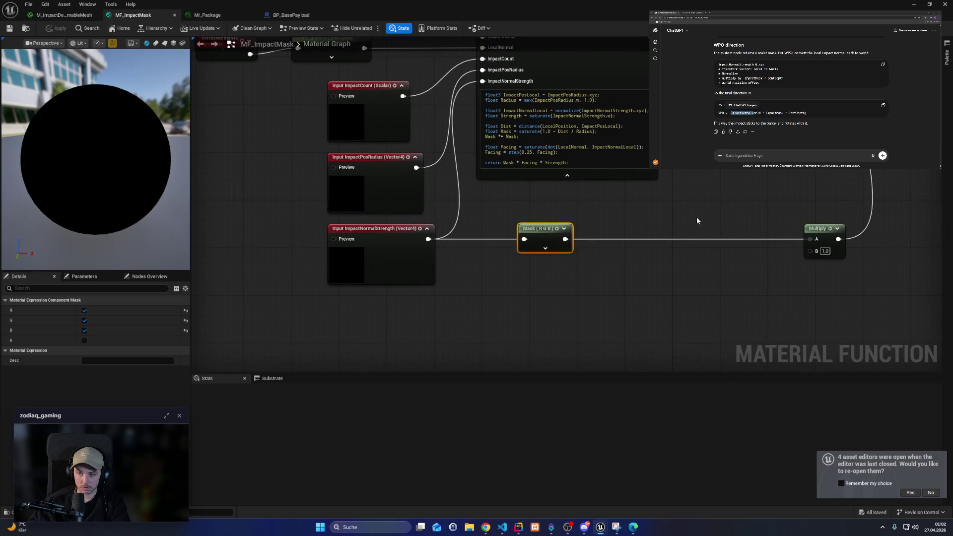
pyautogui.moveTo(393, 67); pyautogui.dragTo(323, 107)
pyautogui.click(67, 12)
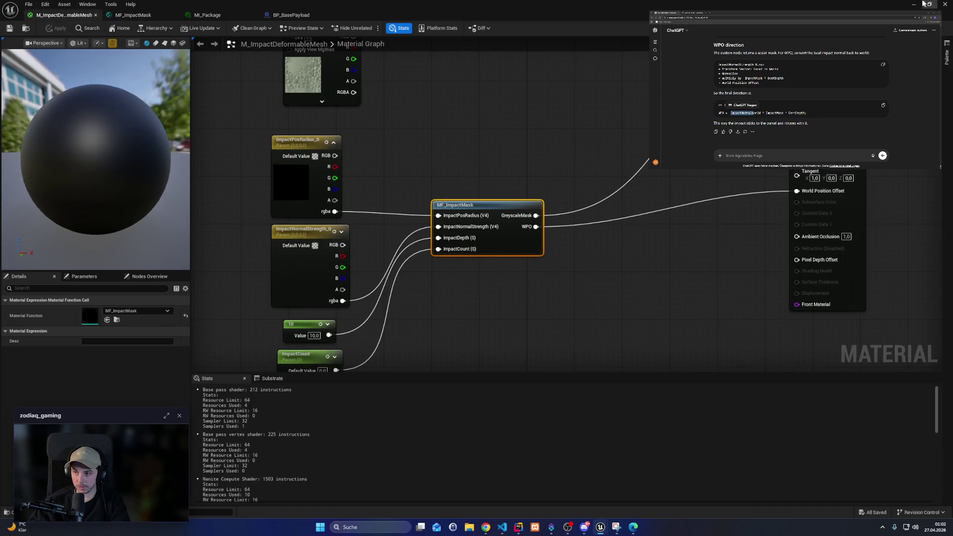
# Step: Minimize the M_ImpactDeformableMesh editor to return to Level_Sandbox showing the package box
pyautogui.moveTo(570, 208); pyautogui.dragTo(563, 257)
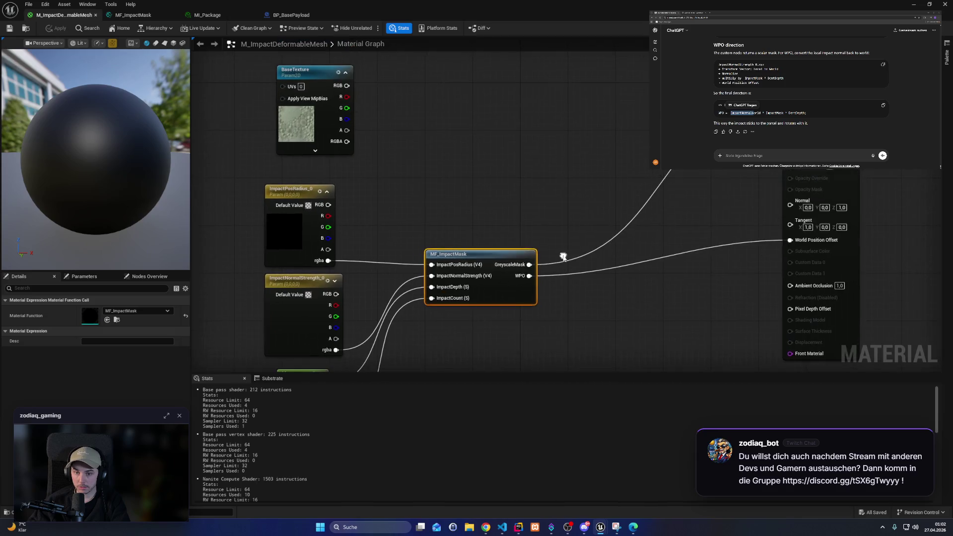
pyautogui.click(914, 5)
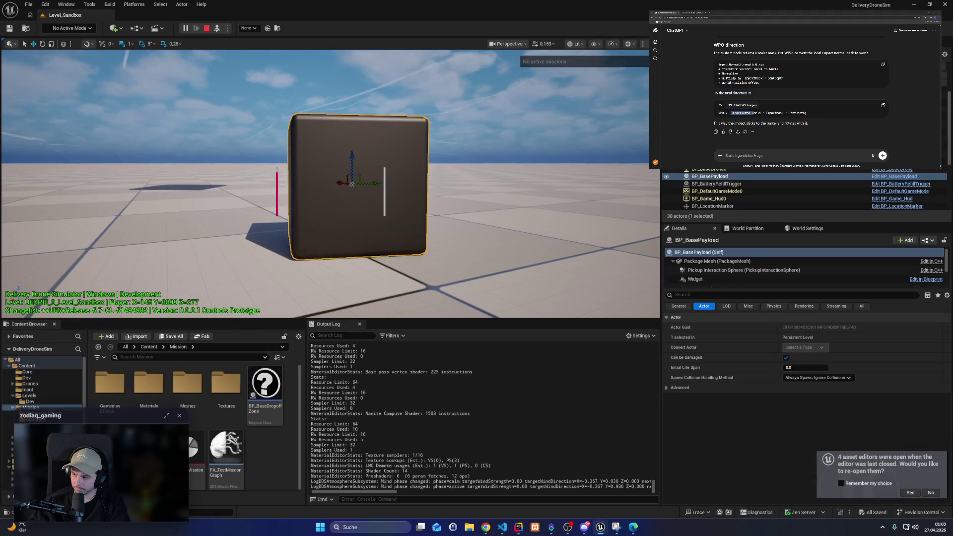
pyautogui.moveTo(519, 527)
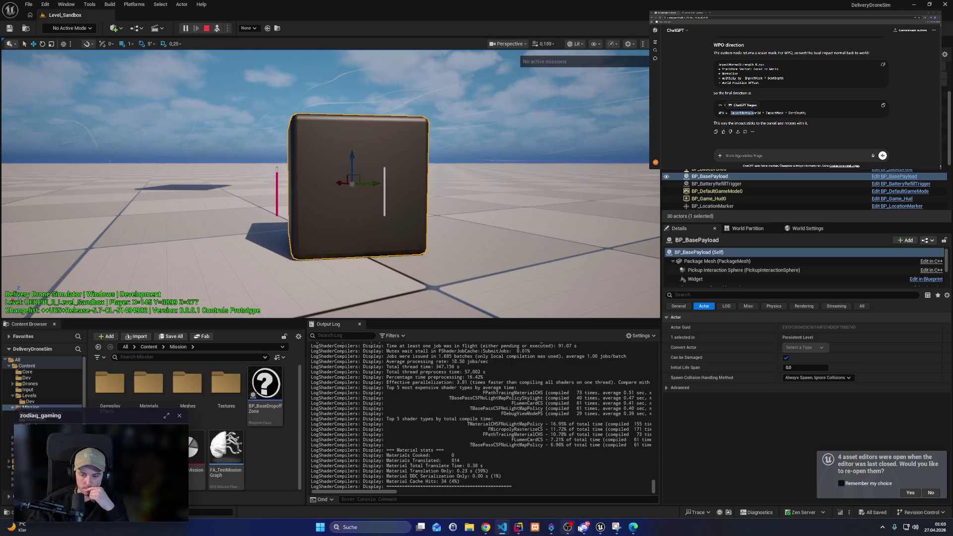
pyautogui.moveTo(601, 527)
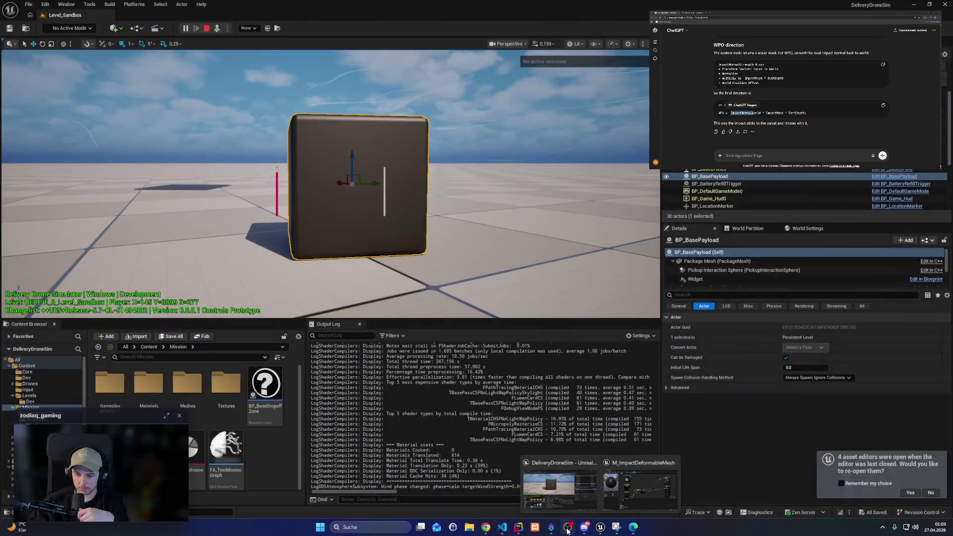